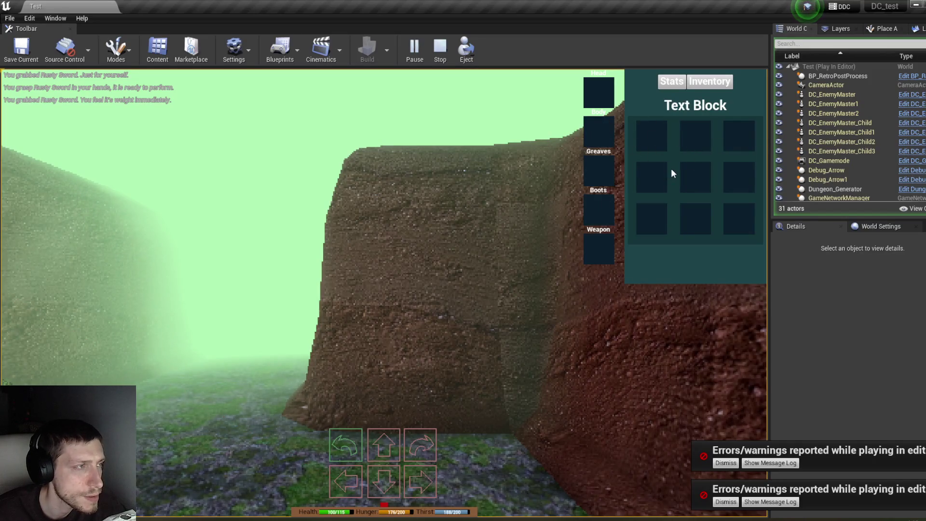
Toggle between the Stats and Inventory views, then walk up to the chest.
left_click(672, 81)
left_click(709, 81)
key("e")
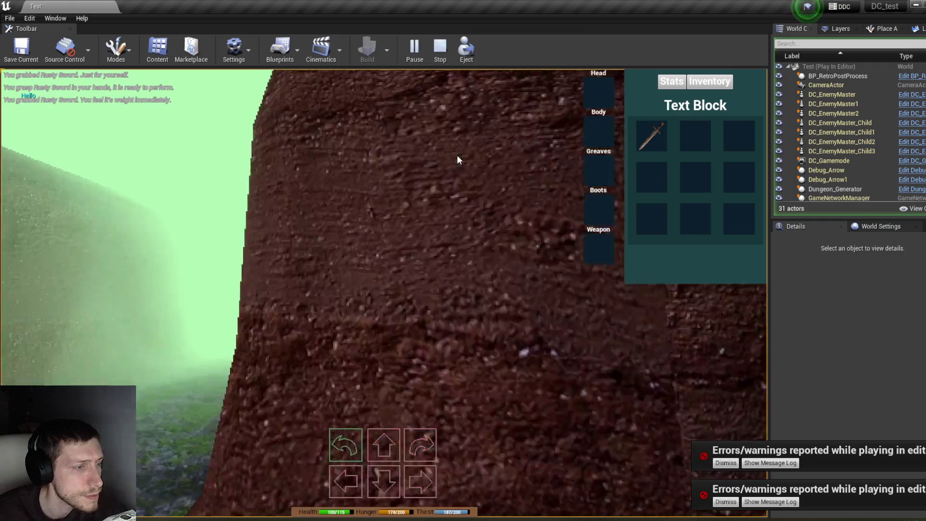
key("w")
key("w")
key("w")
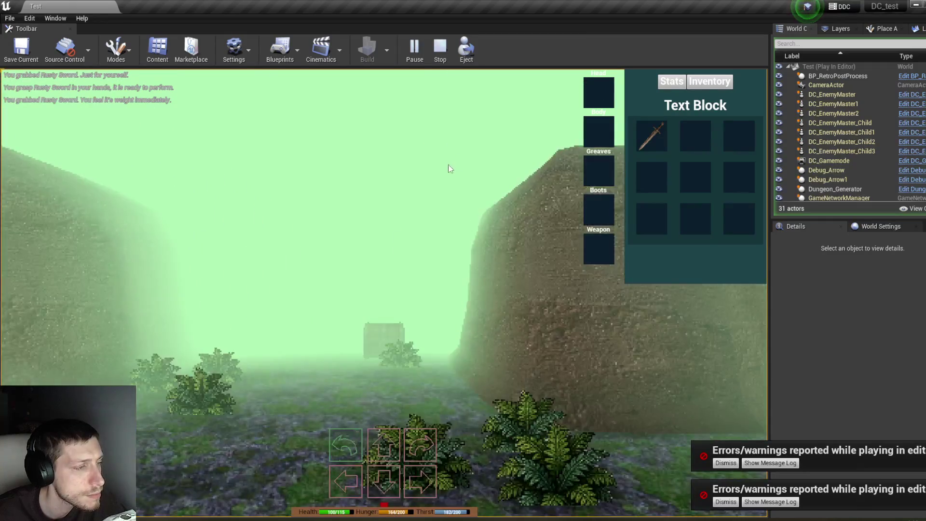
Take two Black Potions from the chest into the inventory.
left_click(632, 320)
left_click(680, 383)
left_click(632, 319)
left_click(680, 383)
Drag the middle Black Potion back into the chest, retake it, then bring the AC_Stats window forward.
left_click(631, 320)
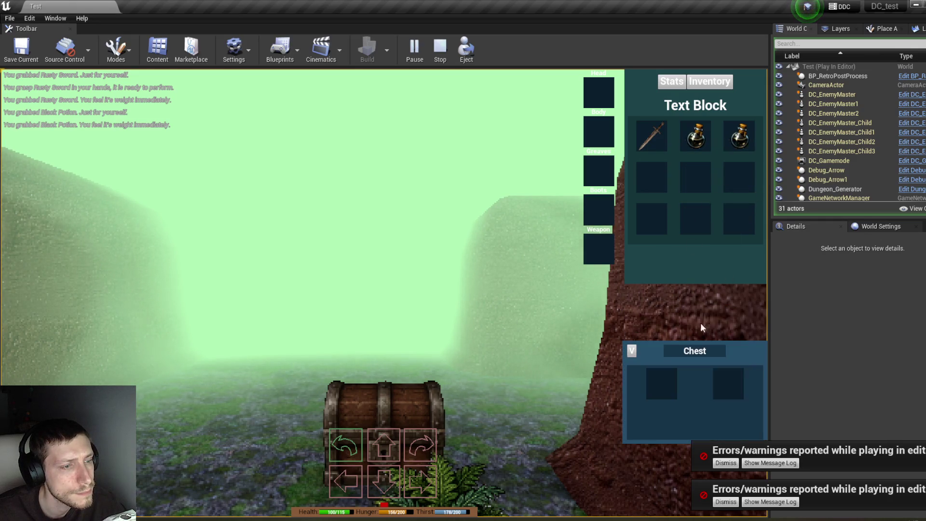
mouse_move(695, 136)
left_mouse_down()
mouse_move(690, 268)
mouse_move(662, 386)
left_mouse_up()
left_click(631, 351)
left_click(632, 319)
left_click(669, 383)
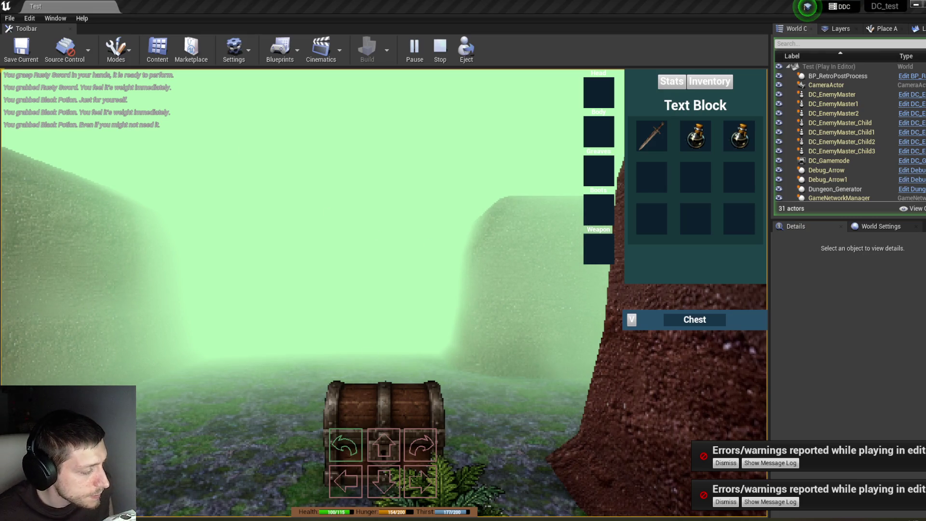
mouse_move(159, 511)
left_click(246, 486)
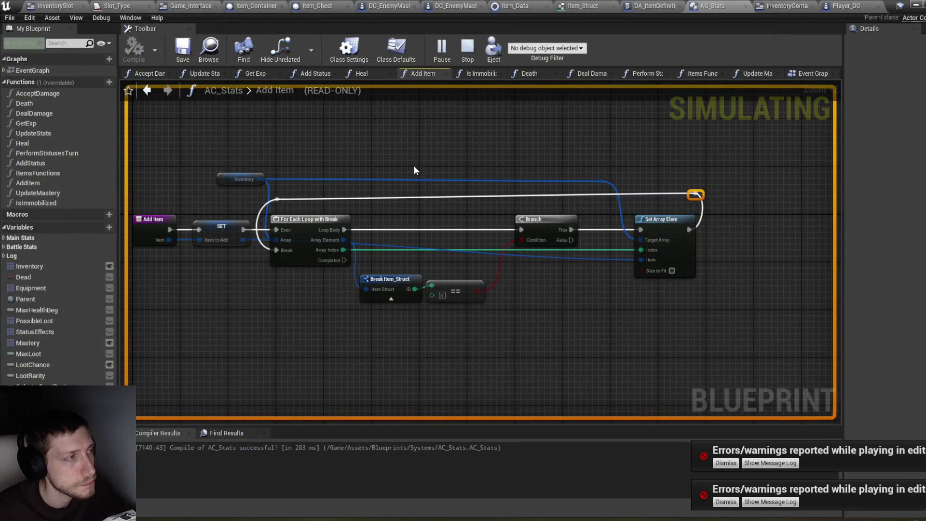
Stop play, then compile the InventorySlot blueprint's On Drop graph with F7.
left_click(461, 58)
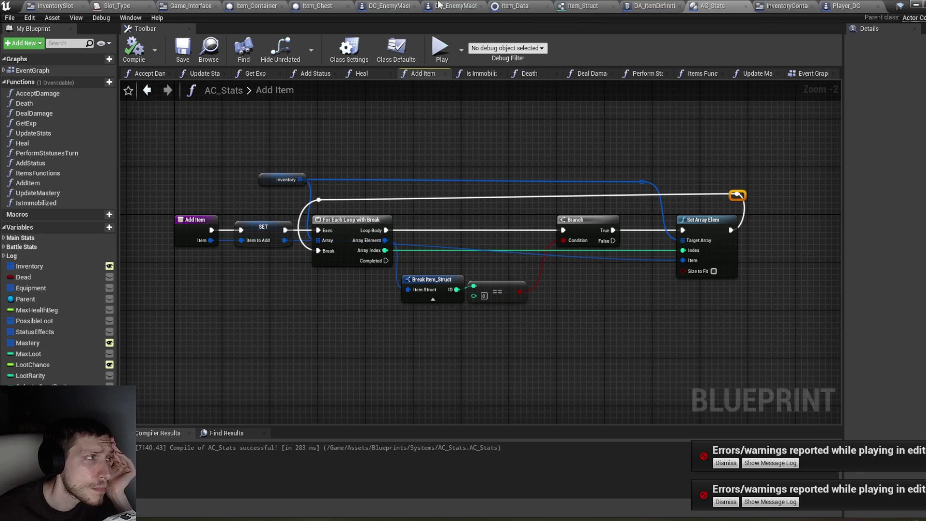
left_click(43, 5)
scroll(572, 143, "down", 4)
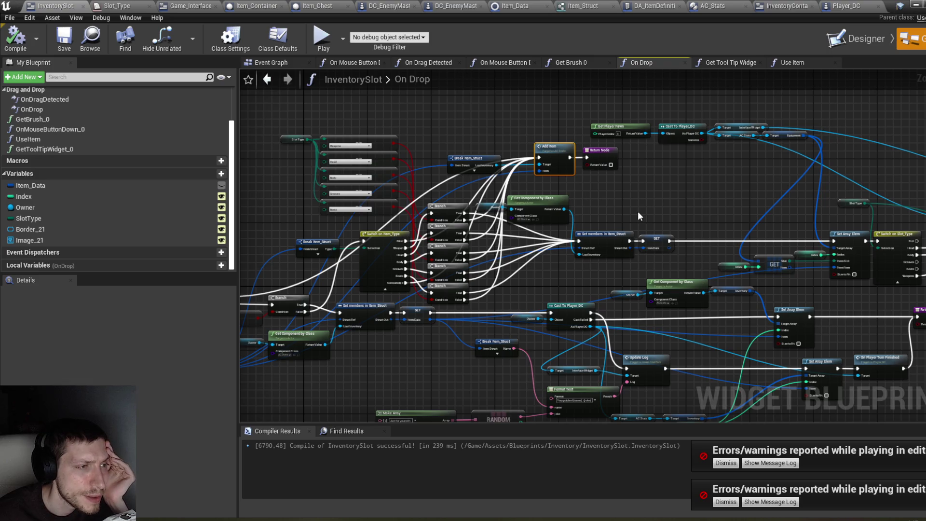
key("F7")
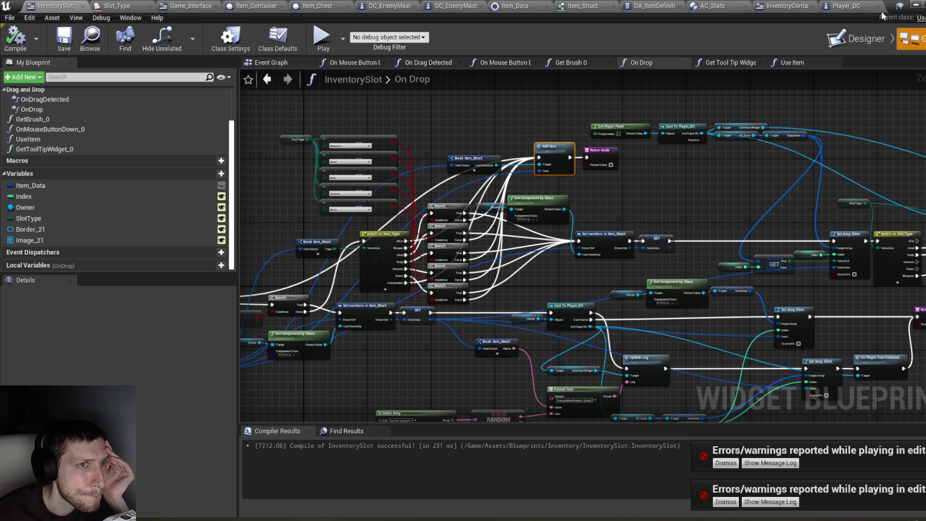
left_click(916, 5)
Start a new play session, walk down the corridor, and strike Hround repeatedly with the sword.
left_click(415, 50)
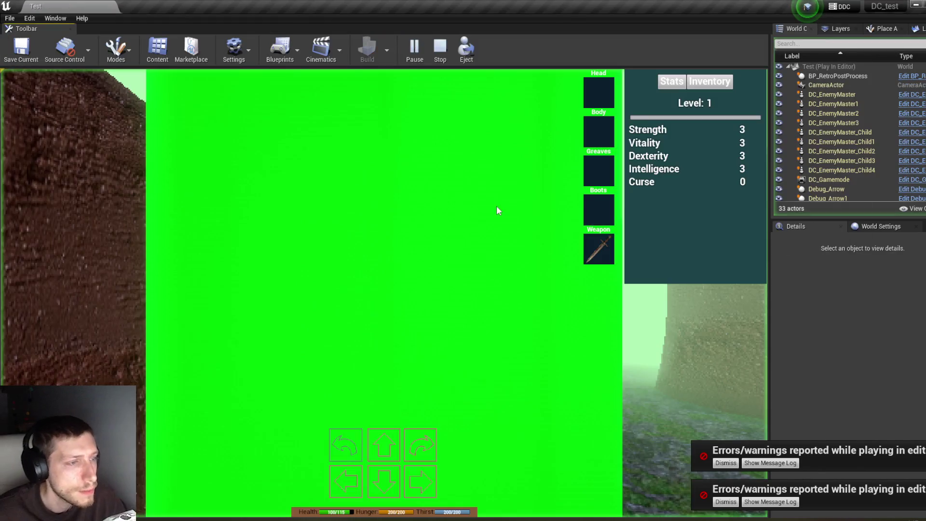
key("e")
key("e")
key("e")
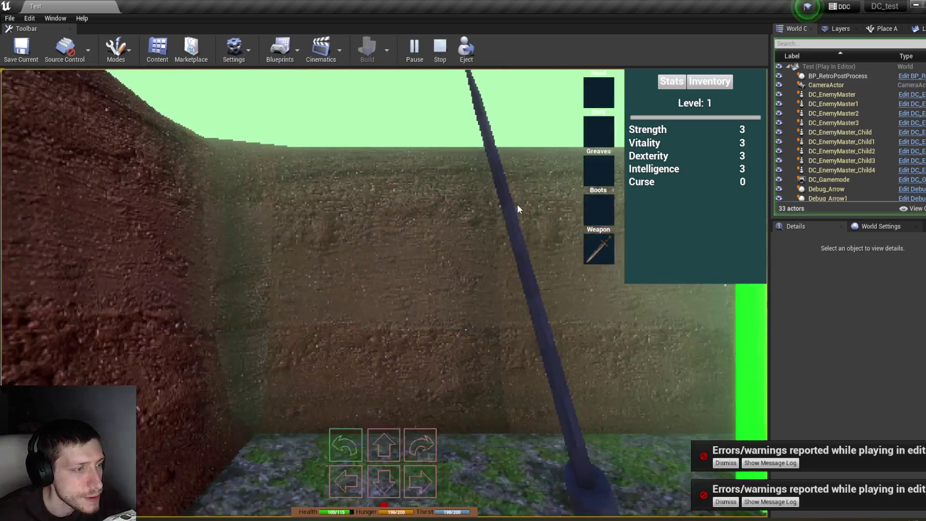
key("e")
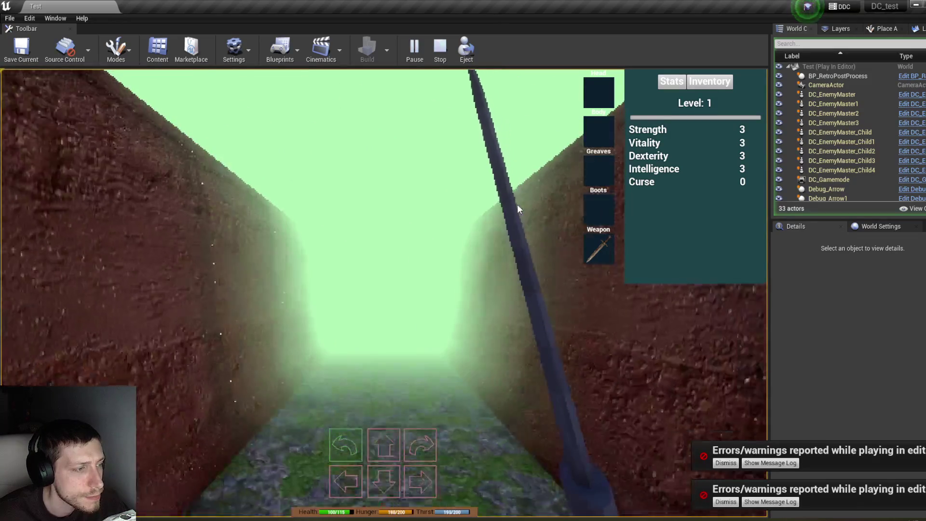
key("w")
left_click(519, 209)
left_click(518, 209)
left_click(517, 209)
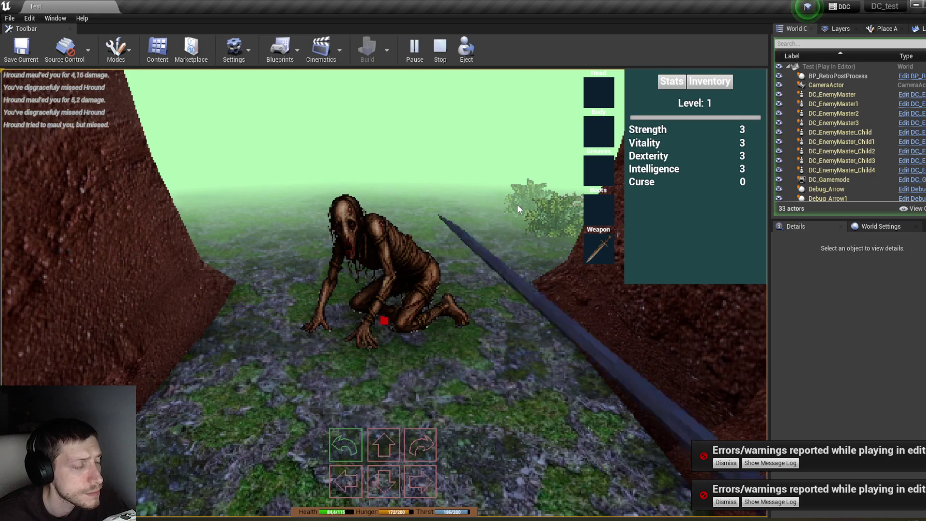
left_click(517, 242)
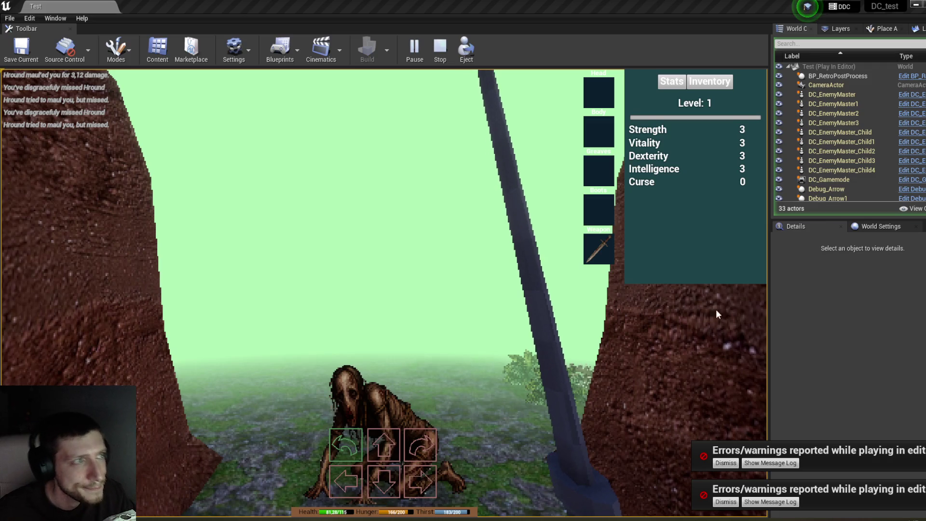
Show the inventory, hit Hround, and move through the corridors to face the Condemned.
left_click(709, 81)
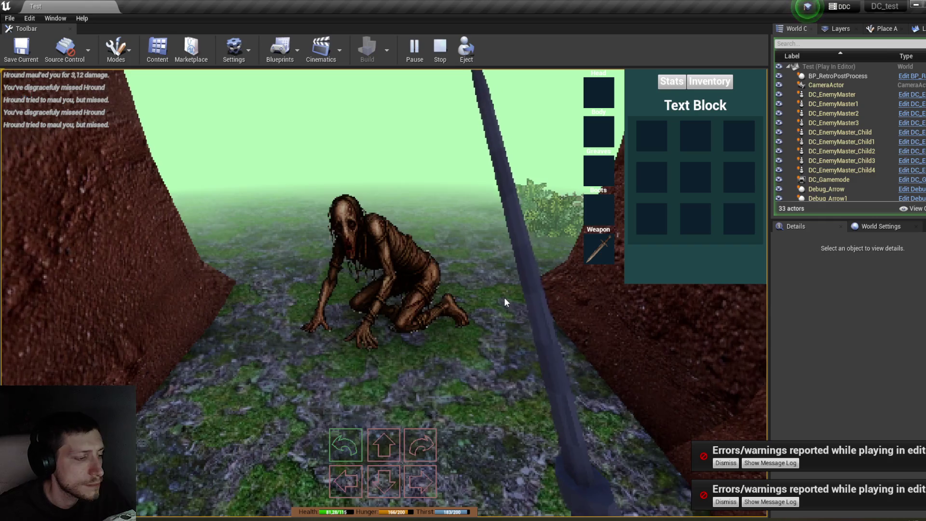
left_click(504, 297)
key("w")
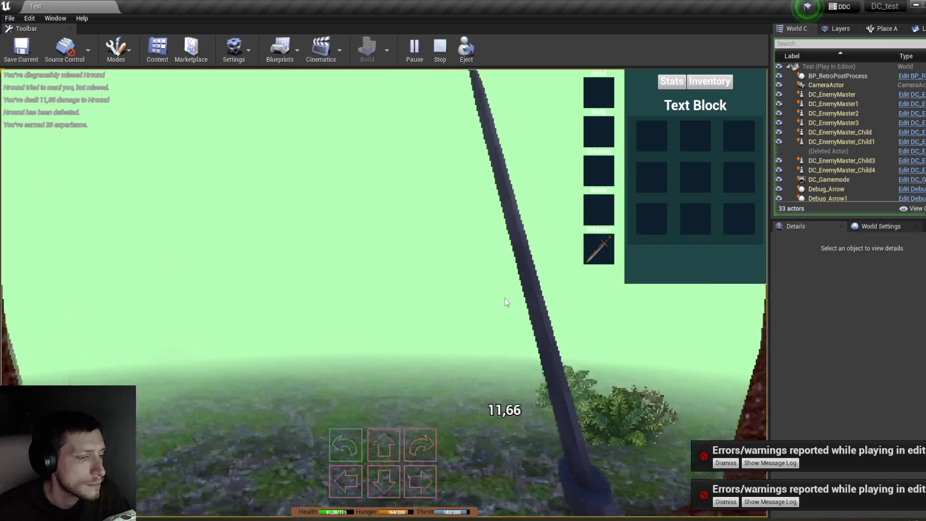
key("w")
key("w")
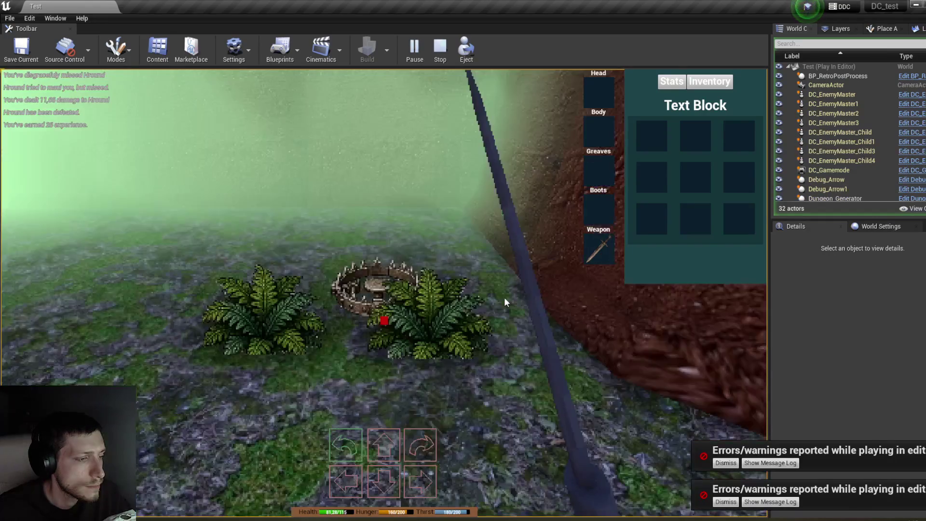
key("s")
key("s")
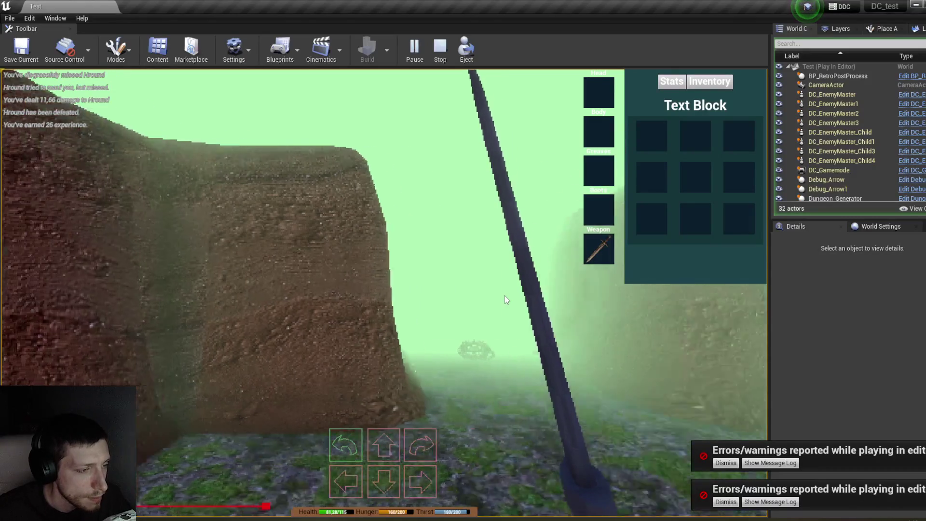
key("w")
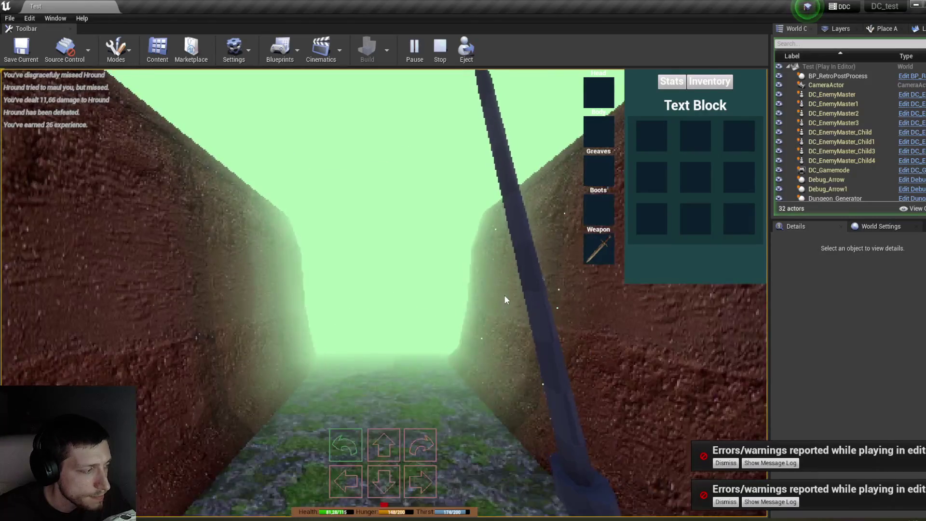
key("q")
key("w")
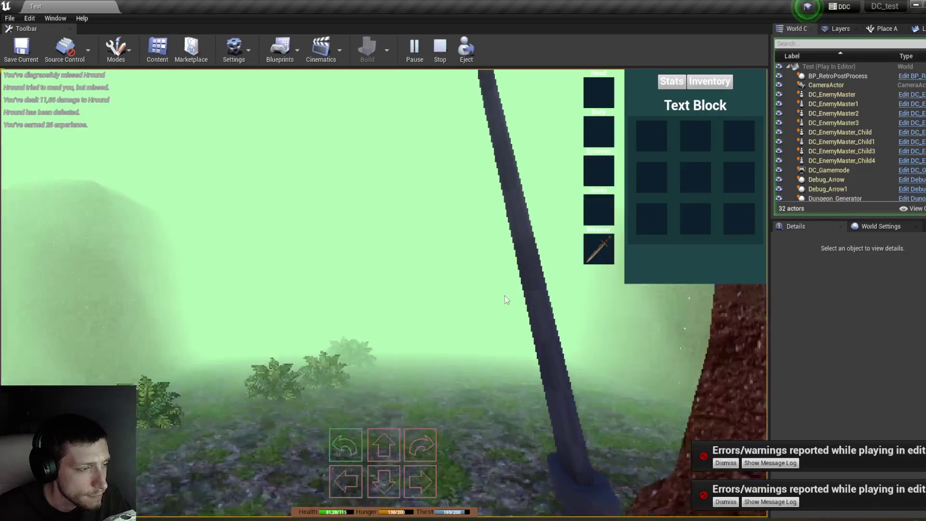
key("q")
Kill the Condemned and then the second Hround with repeated sword strikes.
left_click(504, 296)
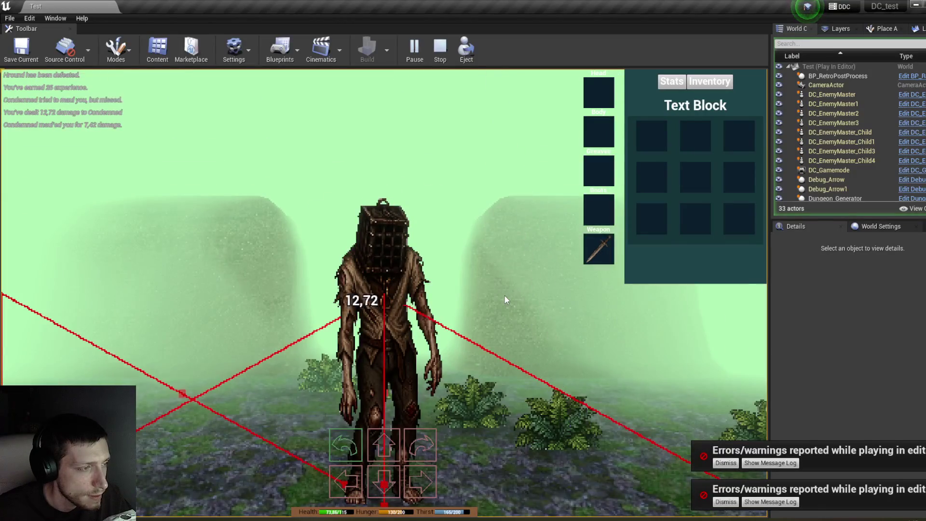
left_click(504, 295)
left_click(504, 295)
key("q")
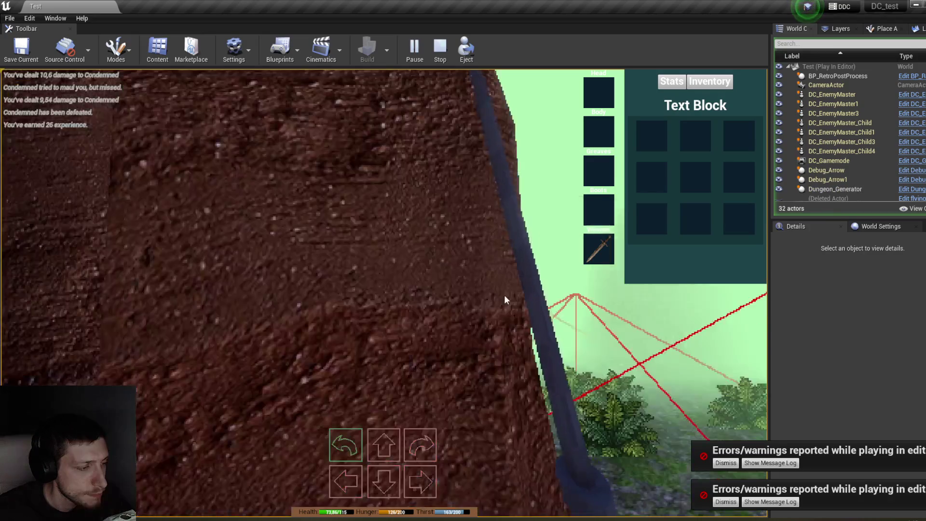
left_click(504, 295)
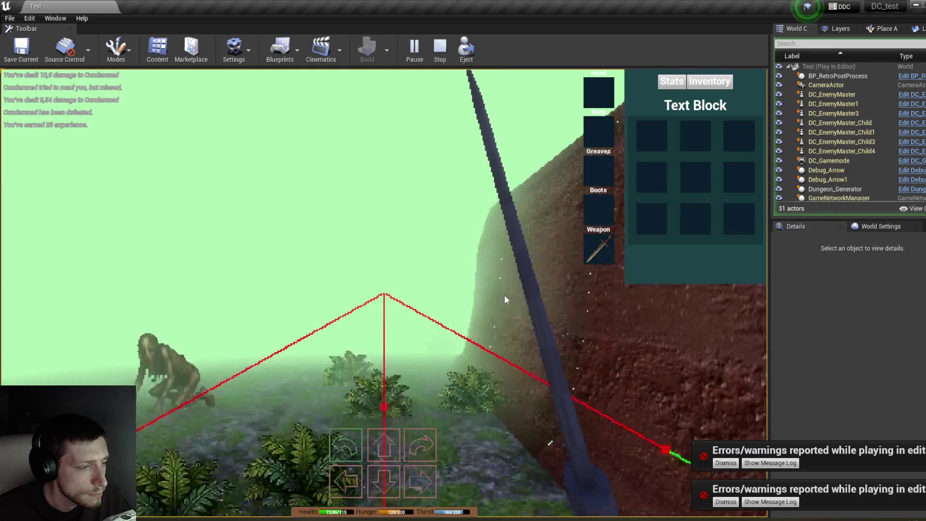
key("q")
key("w")
key("e")
left_click(505, 295)
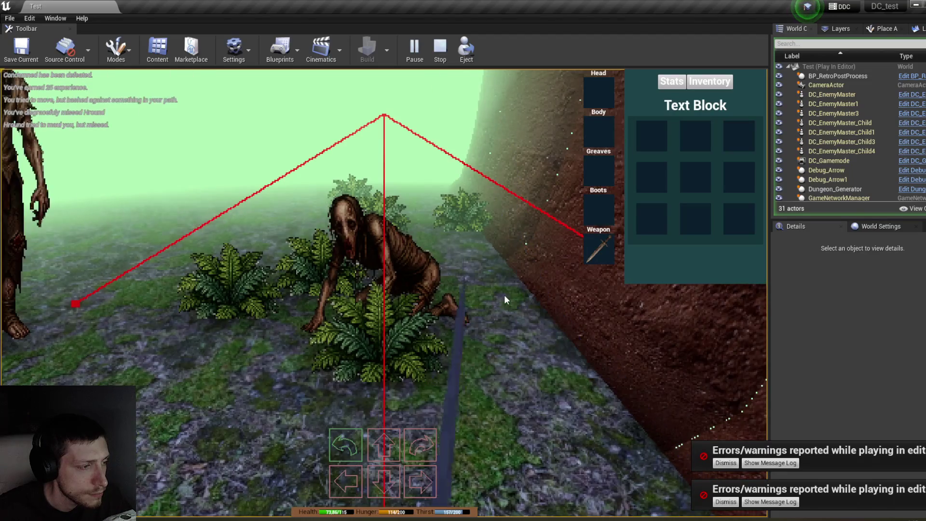
left_click(505, 300)
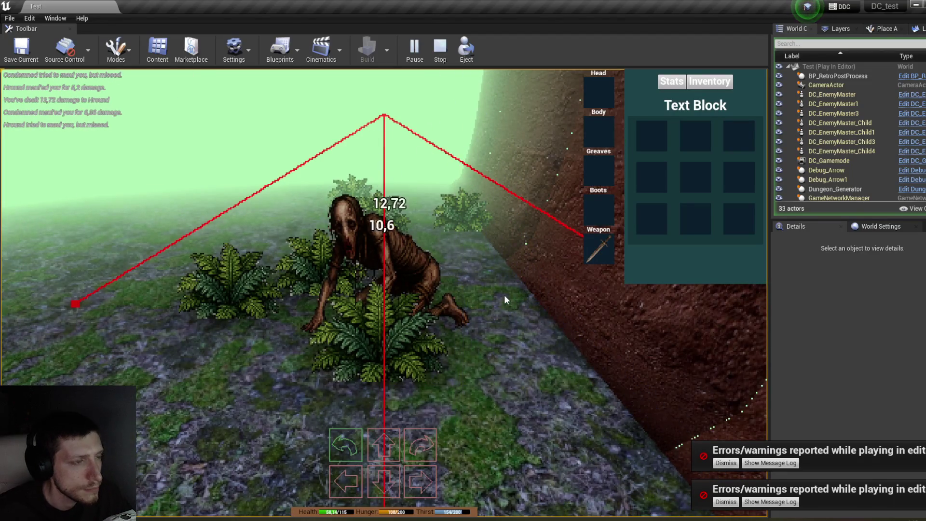
left_click(505, 295)
Loot the Blue Potion from the Pile of Flesh into the first inventory slot.
key("w")
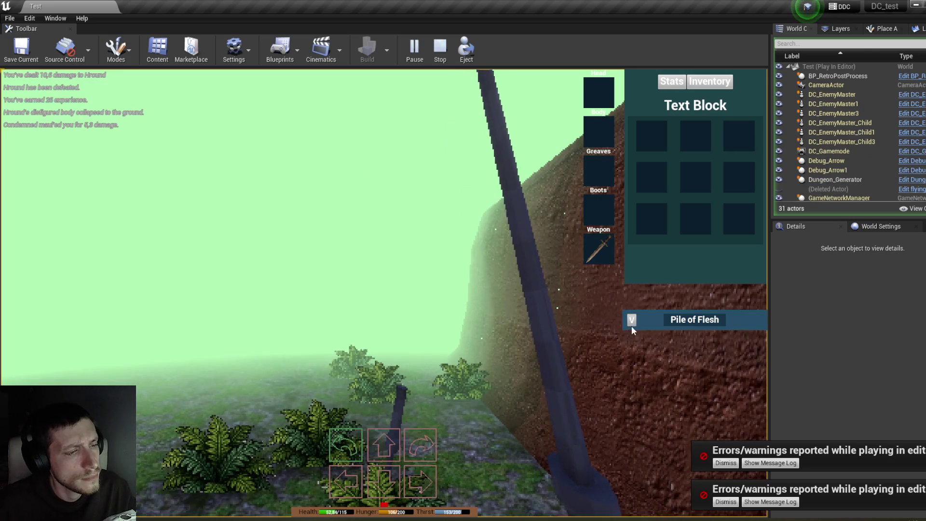
mouse_move(672, 389)
left_click_drag(672, 389, 673, 187)
left_click_drag(656, 150, 652, 137)
Turn to the Condemned and kill it with the sword.
key("q")
left_click(546, 292)
left_click(546, 292)
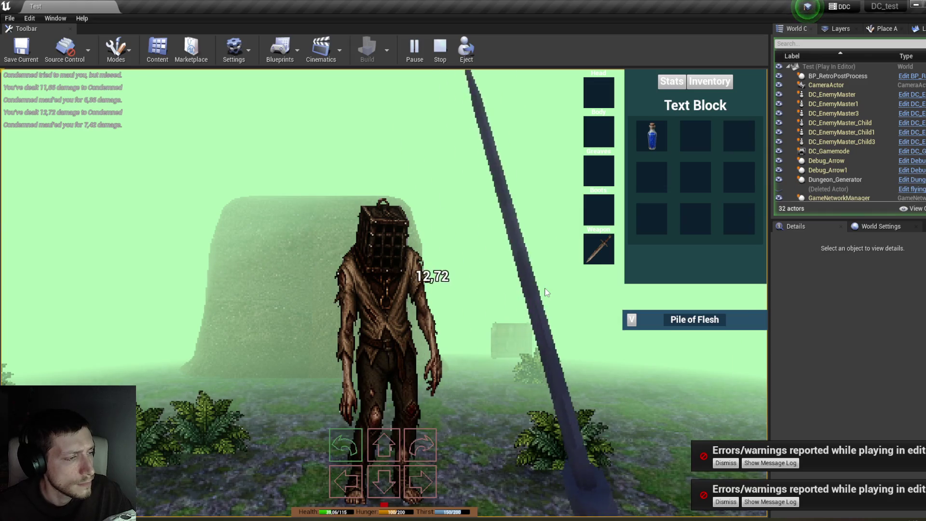
left_click(547, 291)
Loot a Blue Potion, Dry Apple and Black Potion from the two Piles of Flesh.
left_click(626, 321)
mouse_move(672, 382)
left_mouse_down()
mouse_move(646, 175)
mouse_move(695, 198)
left_mouse_up()
left_click(631, 321)
mouse_move(733, 380)
left_mouse_down()
mouse_move(728, 145)
mouse_move(737, 139)
left_mouse_up()
left_click(631, 341)
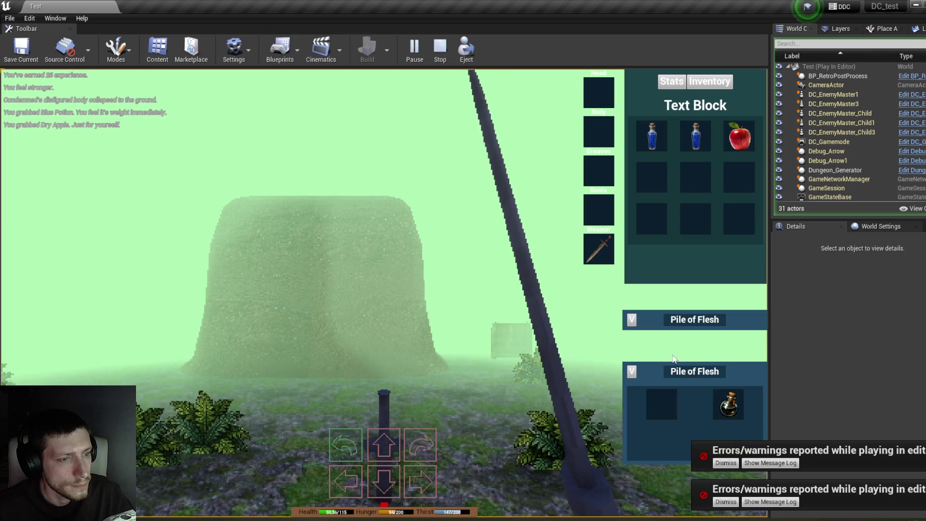
left_click_drag(728, 403, 652, 177)
Walk to the chest and take its Dry Apple, Blue Potion and Purple Potion.
key("e")
key("q")
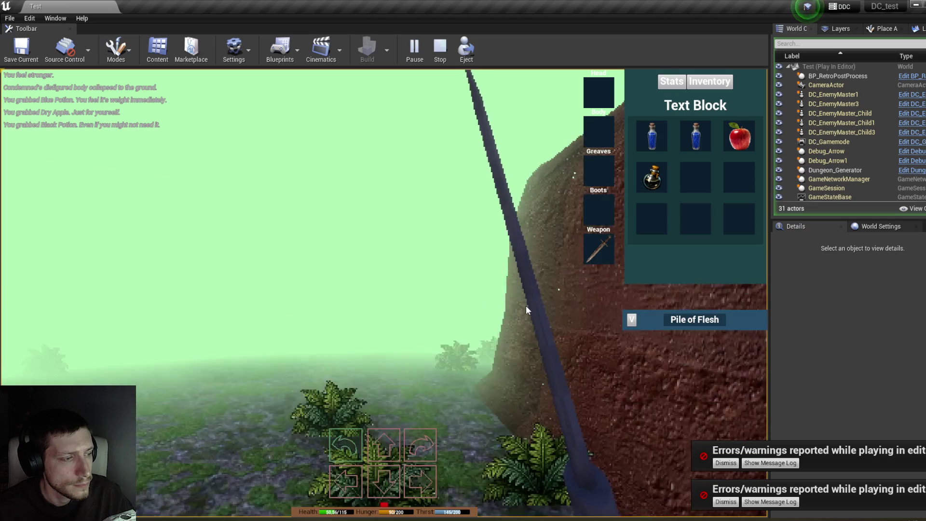
key("e")
key("w")
left_click(632, 320)
left_click_drag(702, 383, 699, 179)
left_click(632, 320)
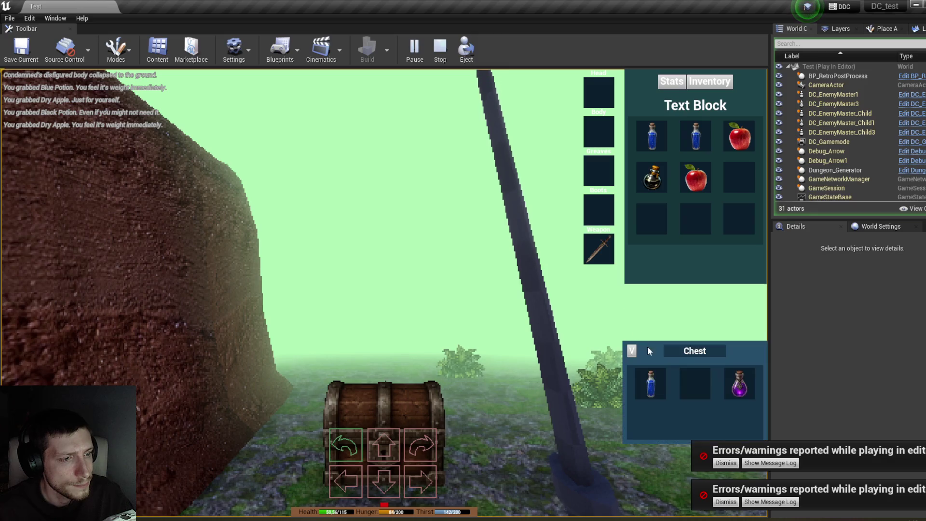
left_click_drag(650, 383, 653, 221)
left_click(632, 321)
left_click_drag(739, 384, 696, 219)
Attack the Condemned, then move the Dry Apple and Purple Potion to the right-hand inventory slots.
key("e")
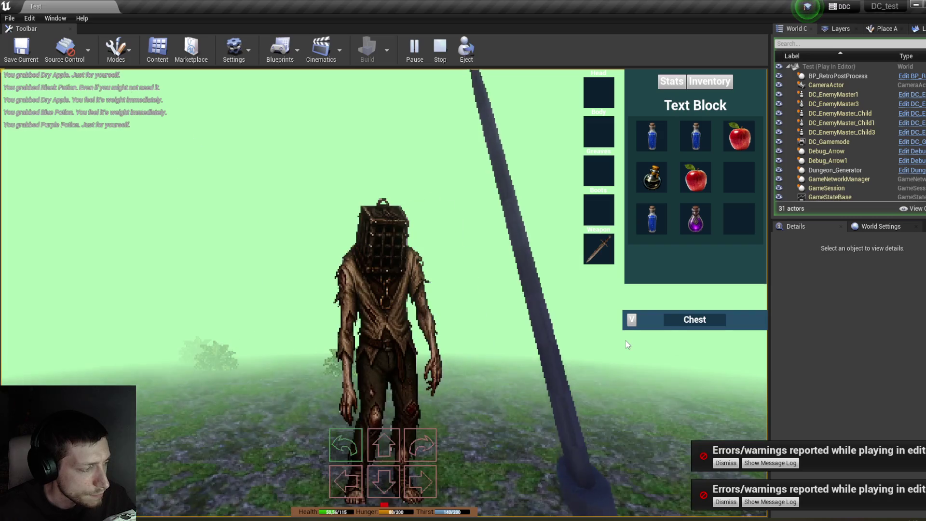
left_click(626, 340)
left_click(614, 340)
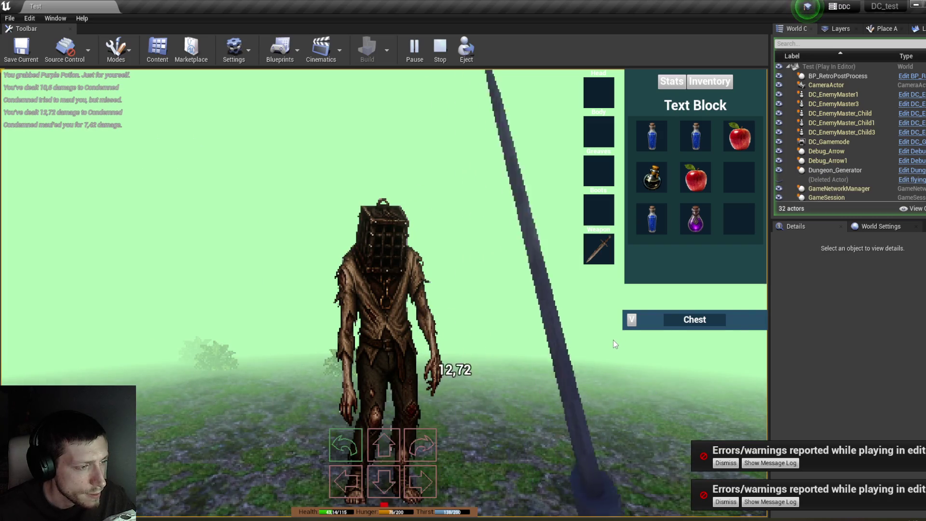
left_click(613, 339)
left_click(632, 320)
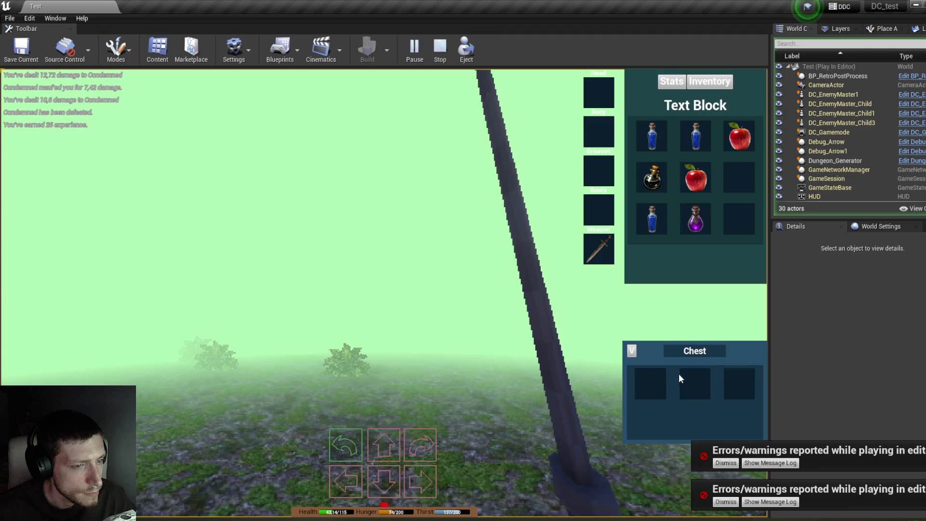
key("q")
key("e")
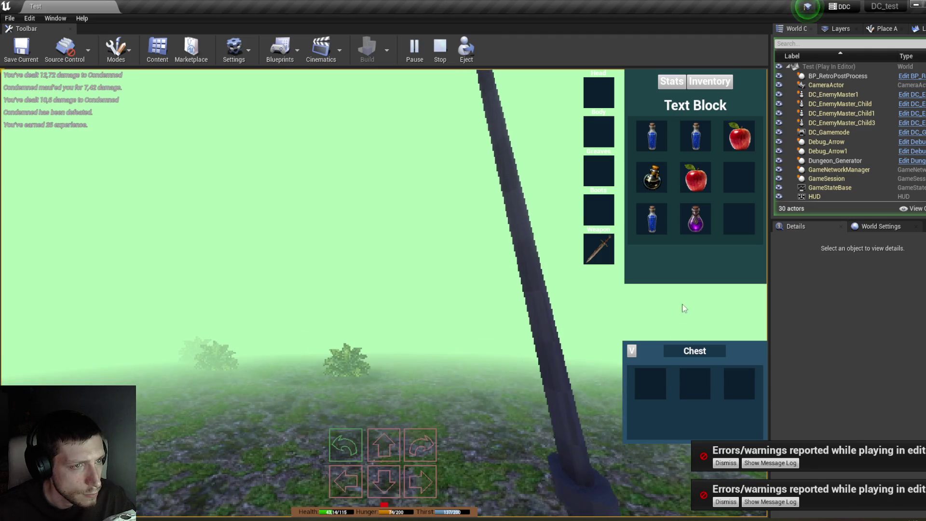
left_click_drag(695, 174, 746, 176)
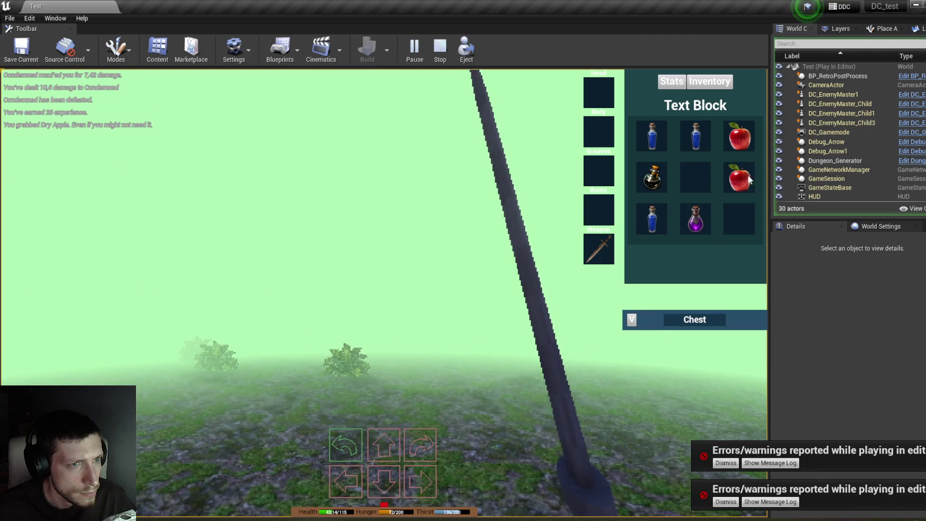
left_click_drag(696, 221, 746, 215)
Look around the field, then face and defeat the second Condemned.
key("q")
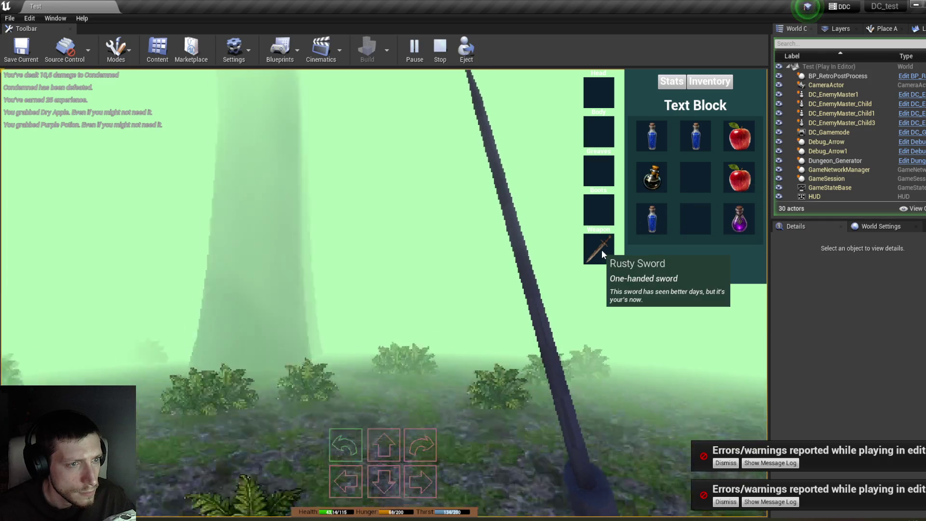
key("e")
key("q")
key("e")
key("q")
key("q")
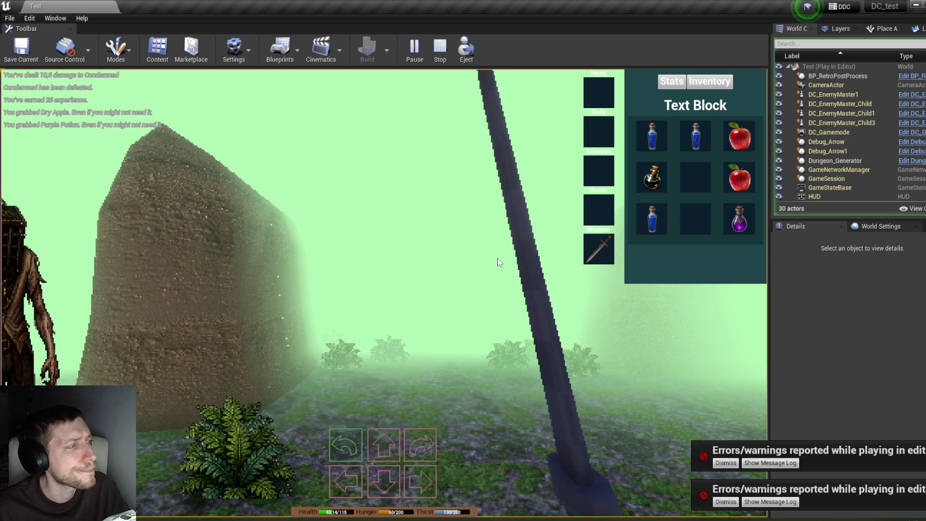
key("q")
left_click(482, 262)
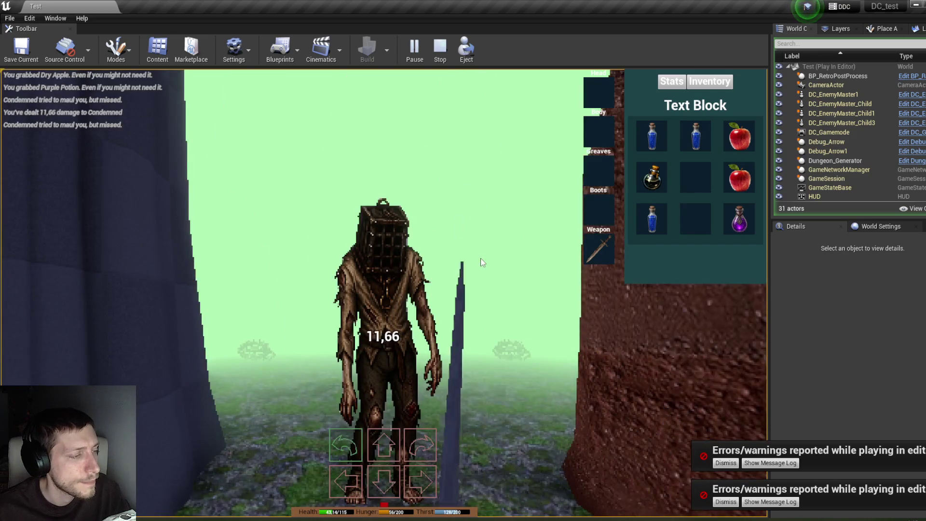
left_click(482, 262)
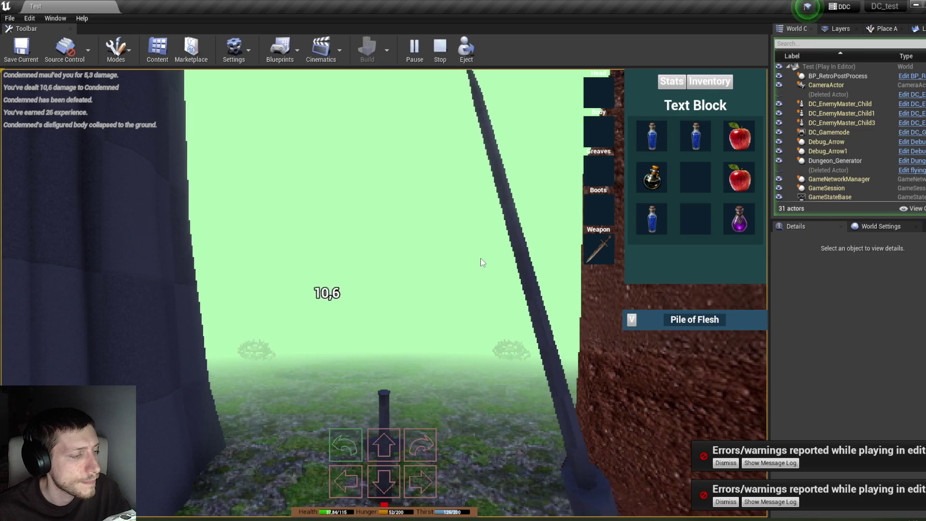
Loot the Blue Potion from its Pile of Flesh into an empty inventory slot.
left_click(632, 320)
left_click_drag(695, 383, 704, 232)
key("w")
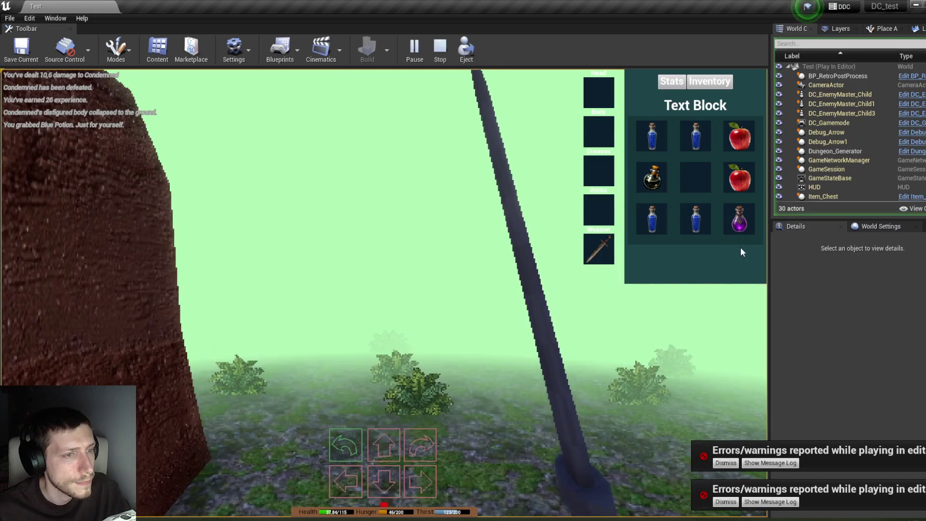
mouse_move(738, 223)
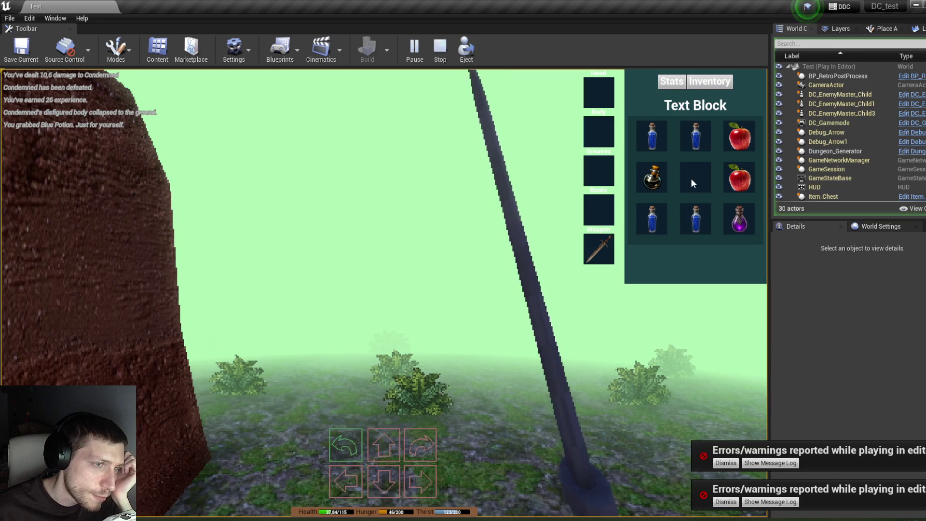
Toggle the Stats and Inventory panels, try the Dry Apple in the Head slot, and drink the blue potion.
key("c")
key("c")
key("c")
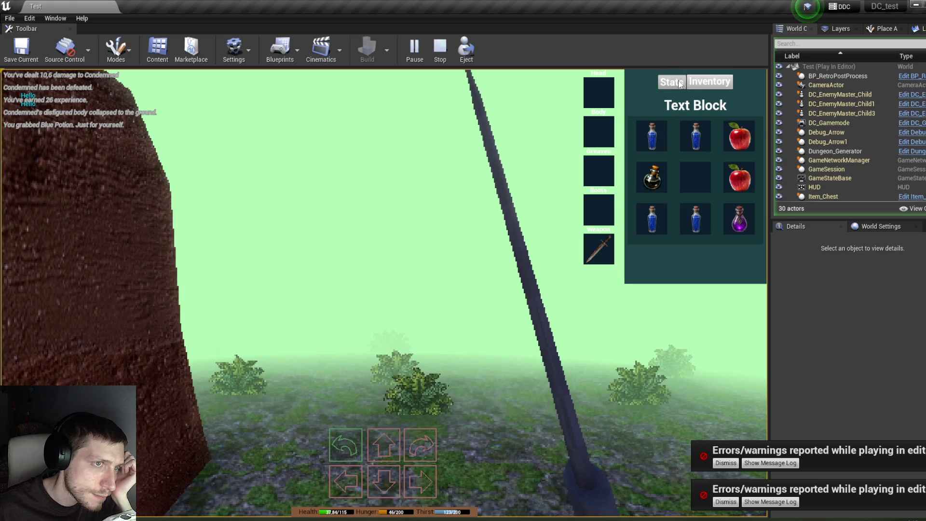
left_click(716, 85)
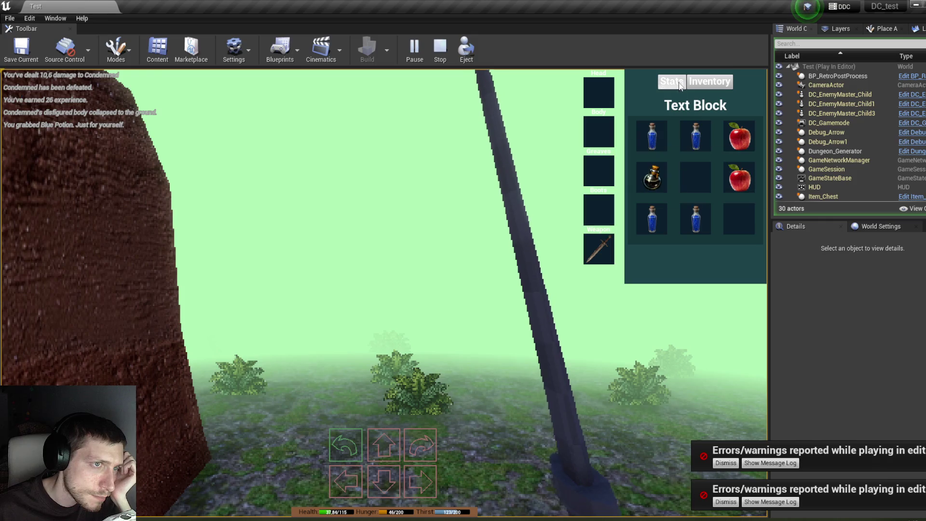
left_click(679, 85)
left_click(709, 82)
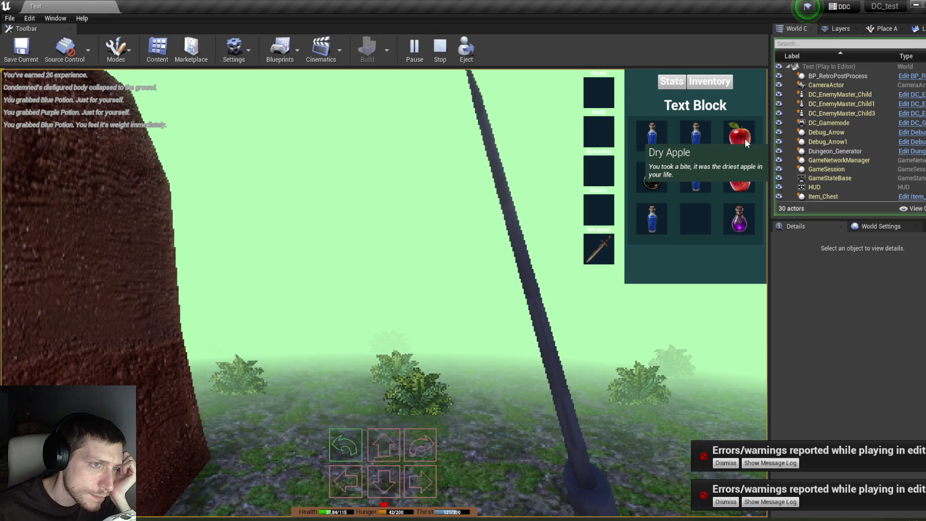
left_click_drag(744, 138, 600, 93)
left_click(681, 89)
left_click(719, 83)
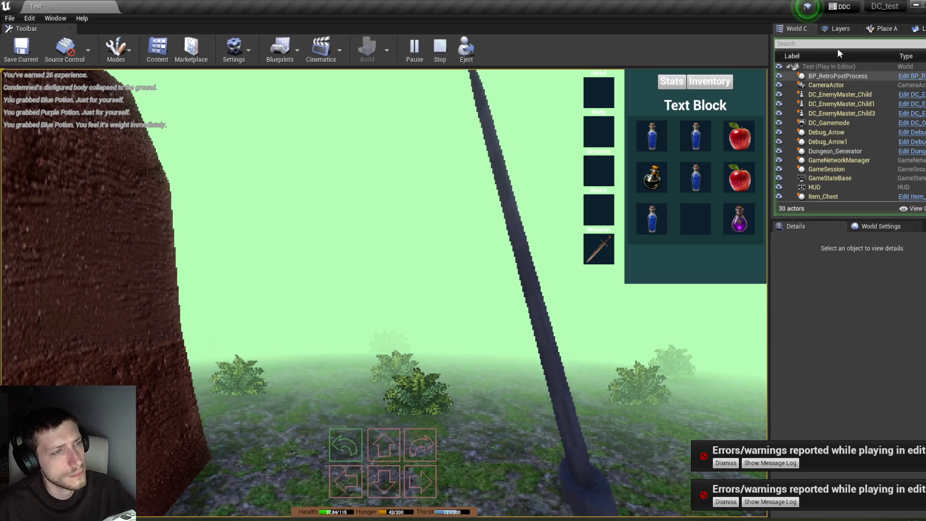
key("e")
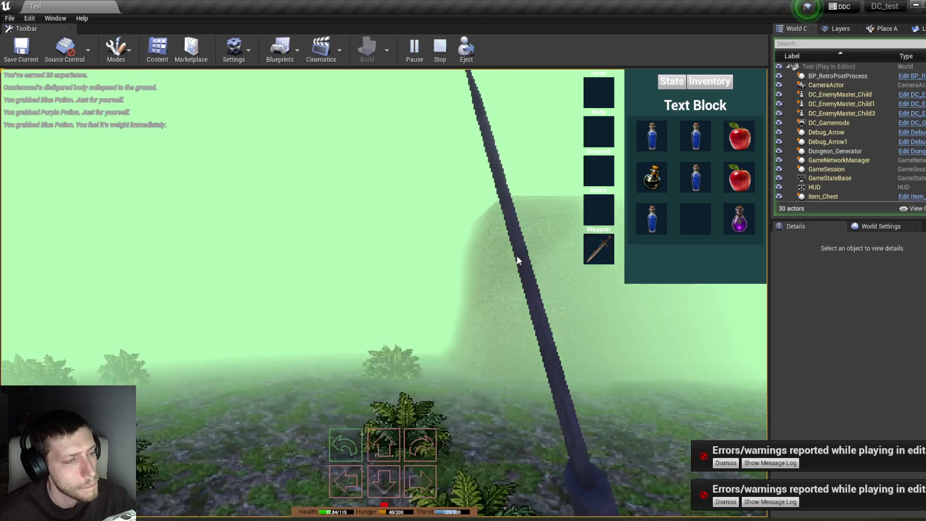
left_click(653, 216)
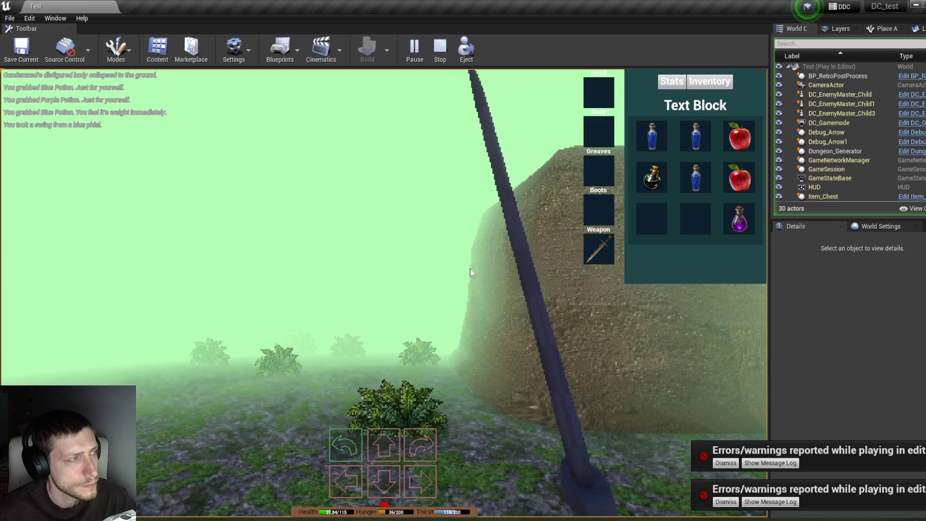
Walk along the path to the chest and take its milky potion.
key("w")
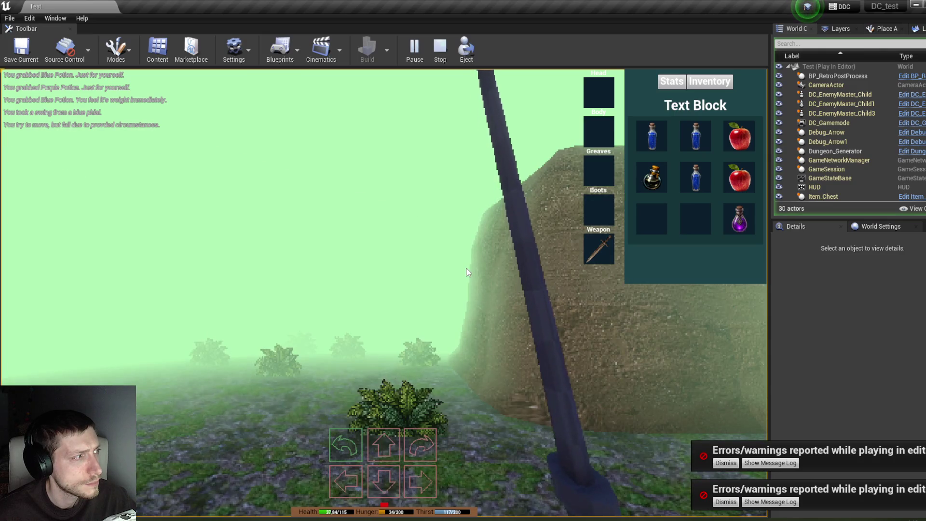
key("w")
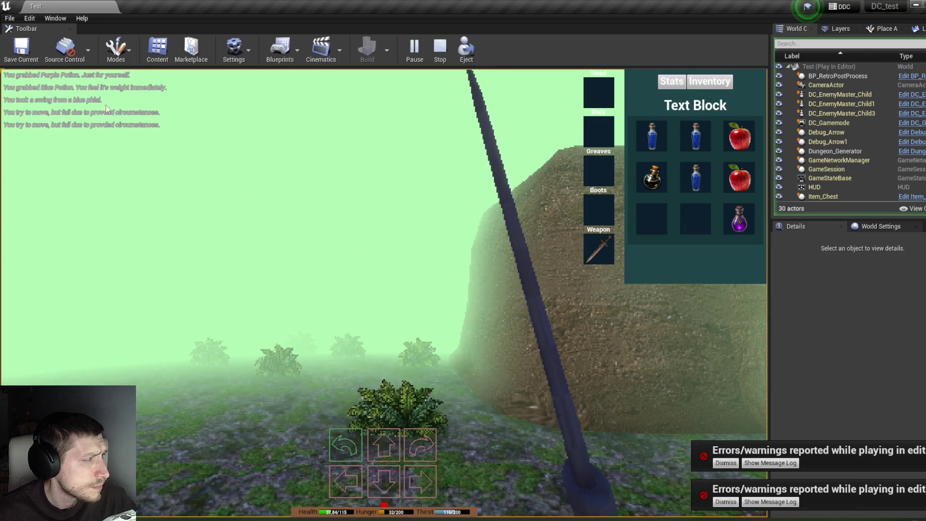
key("w")
key("w")
key("w")
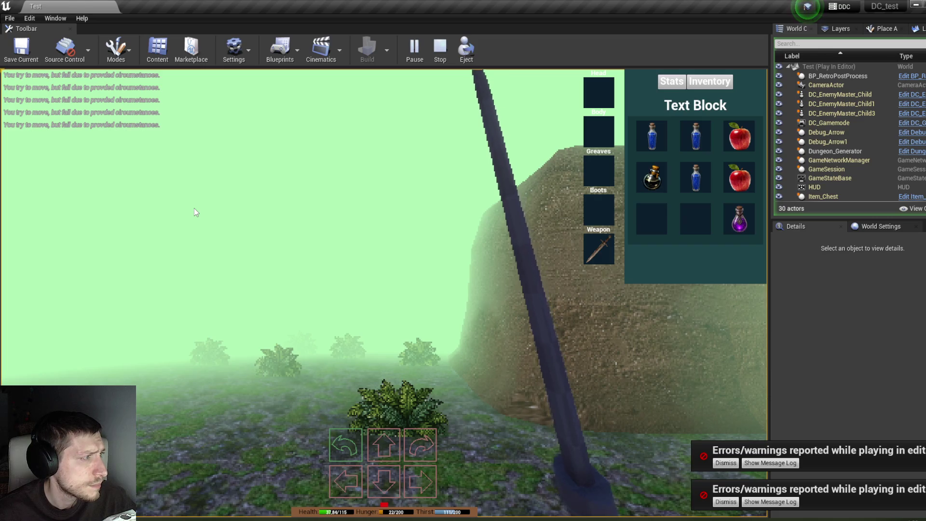
key("w")
key("w")
key("q")
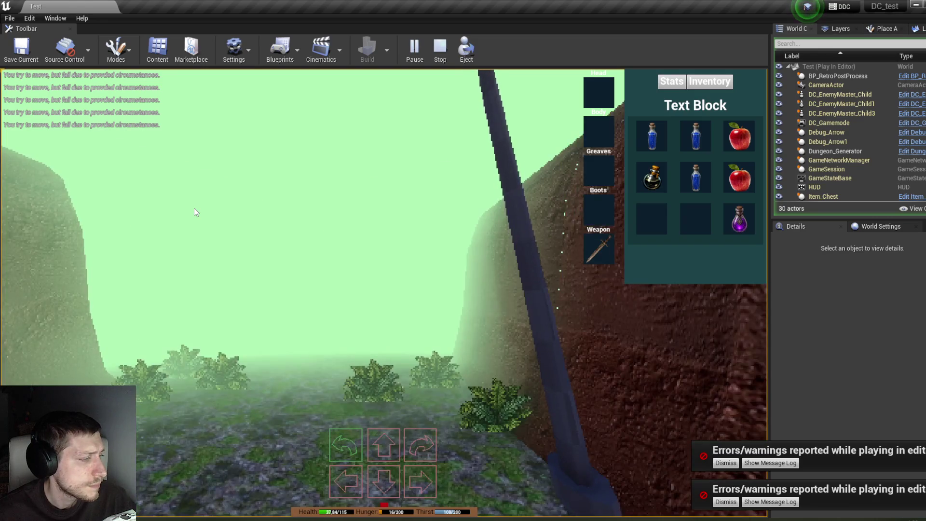
key("w")
key("e")
key("w")
key("d")
left_click(662, 383)
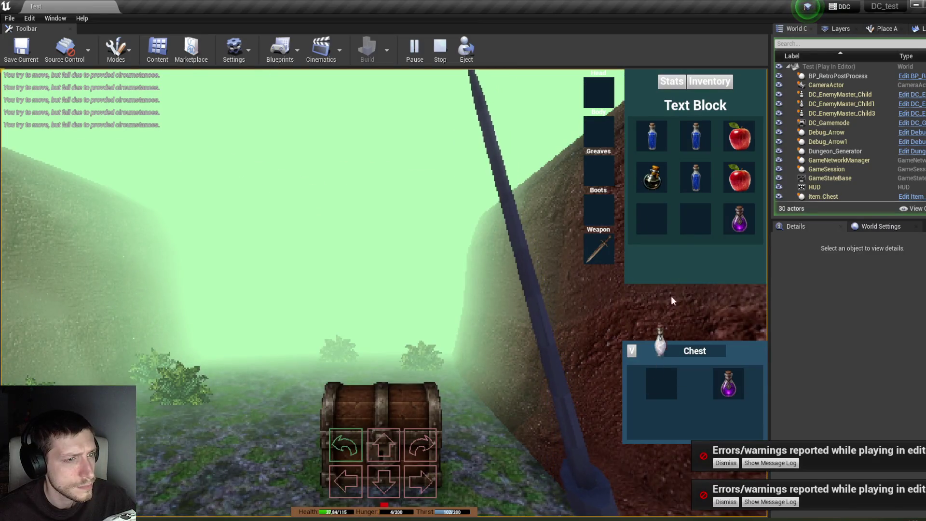
Drink the milky and purple potions, eat both Dry Apples, drink the Black Potion, and stop play.
left_click(694, 226)
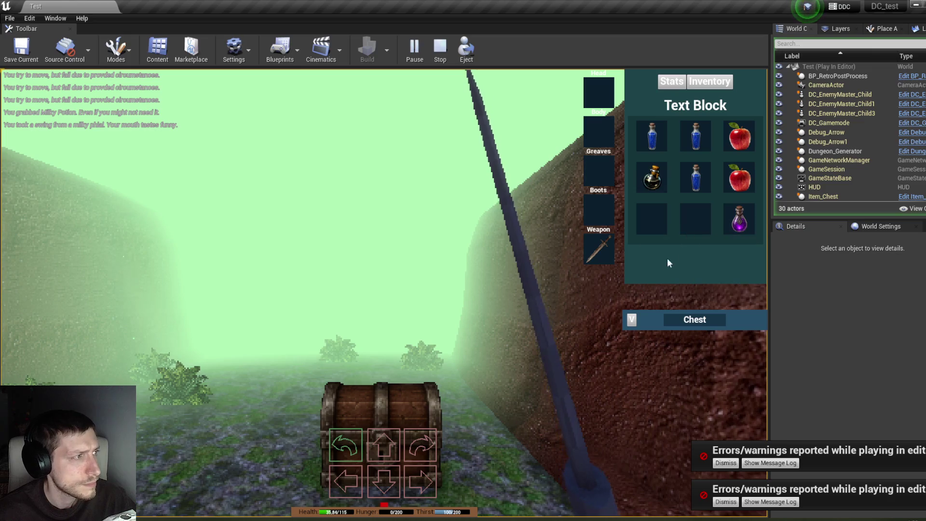
left_click(631, 320)
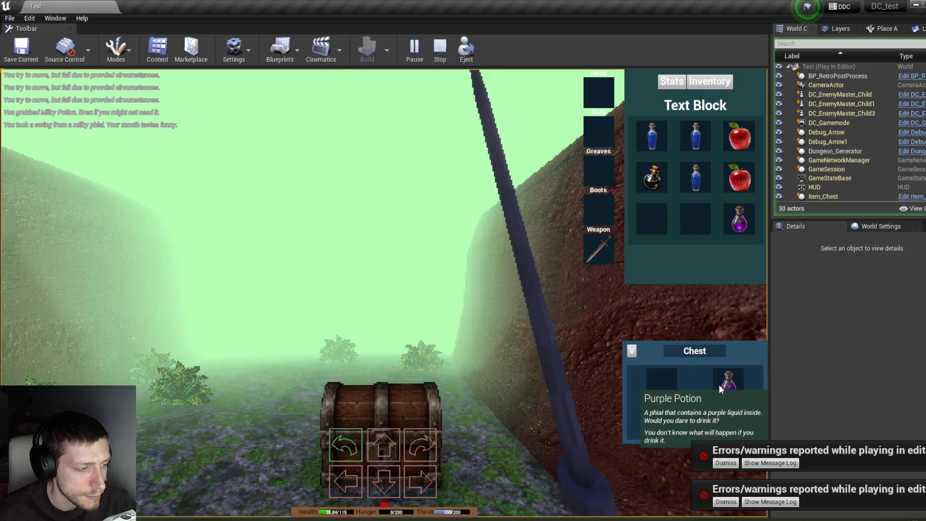
left_click(729, 393)
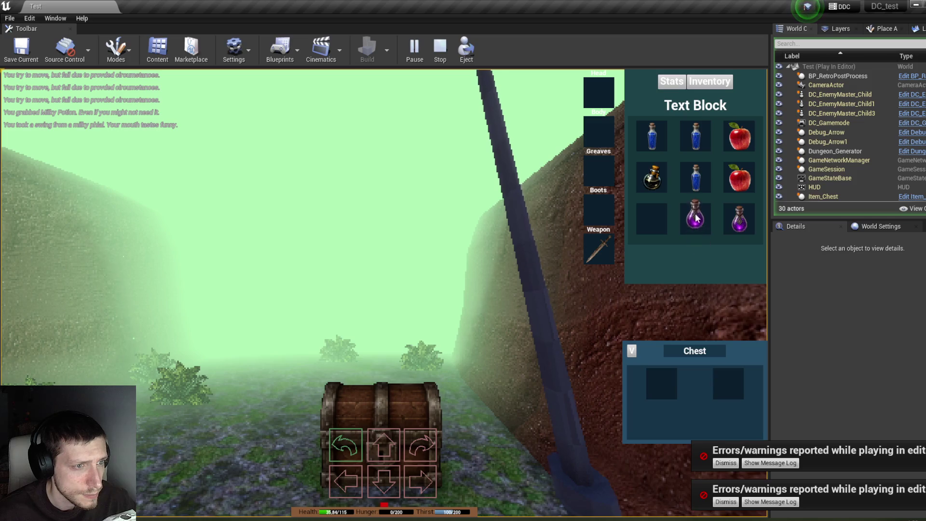
left_click(703, 225)
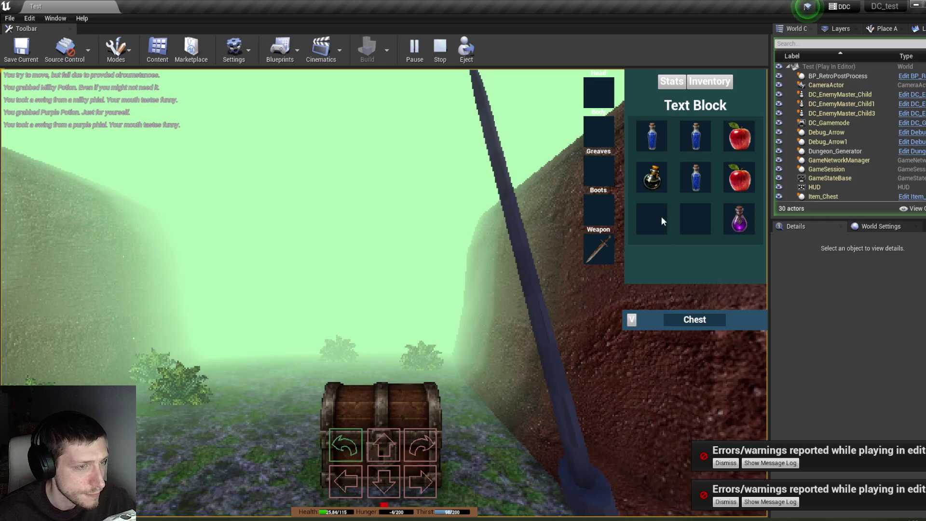
left_click(727, 183)
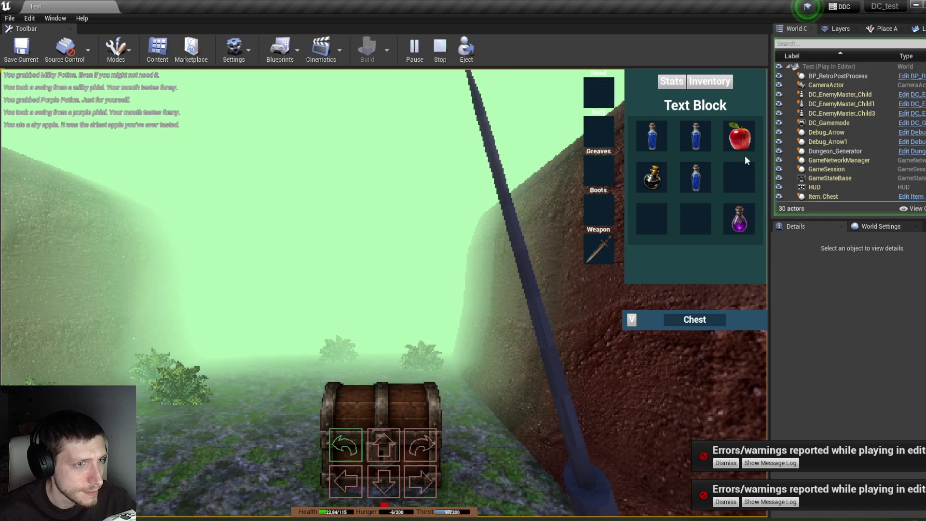
left_click(728, 142)
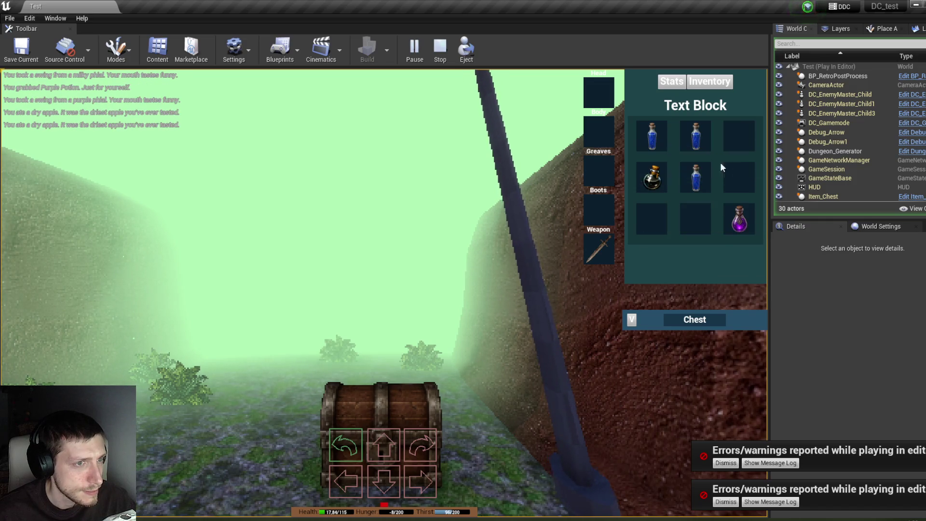
left_click(647, 171)
key("e")
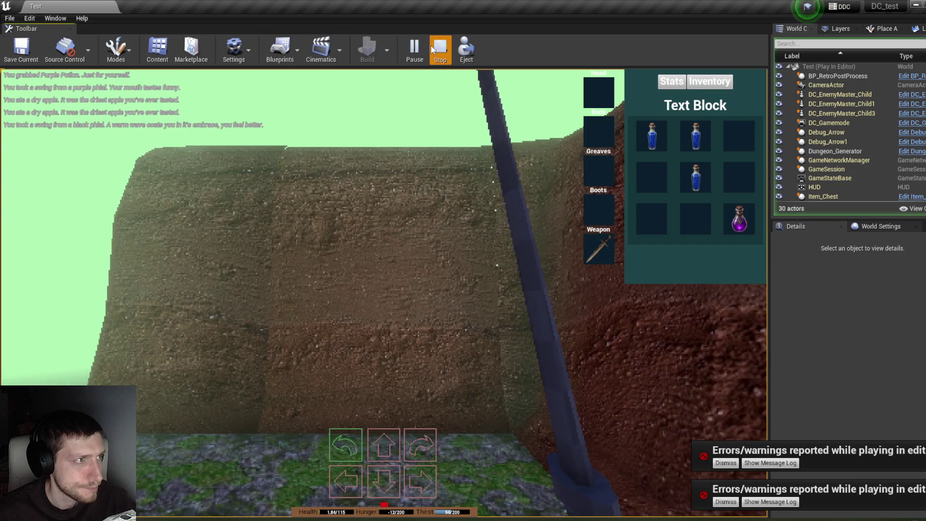
left_click(438, 48)
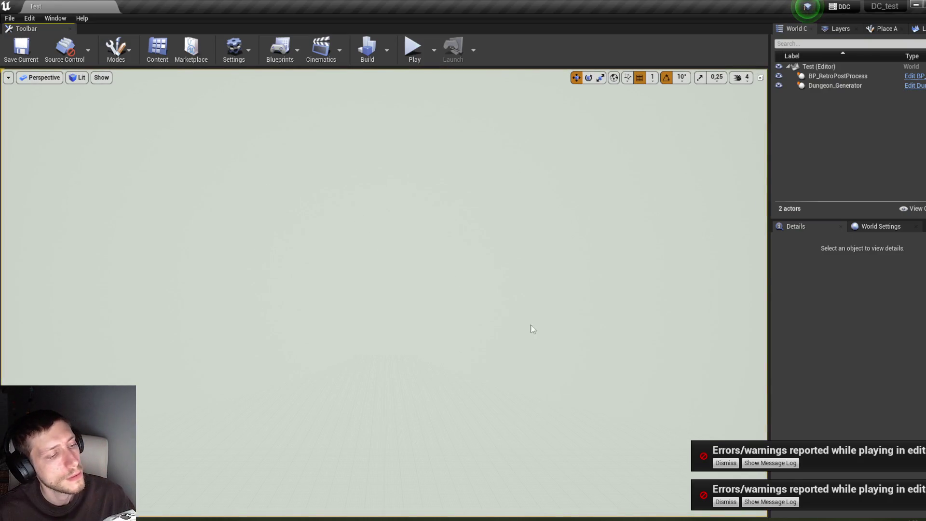
Bring up the InventorySlot On Drop graph and pan it sideways to inspect the logic.
mouse_move(168, 516)
left_click(277, 482)
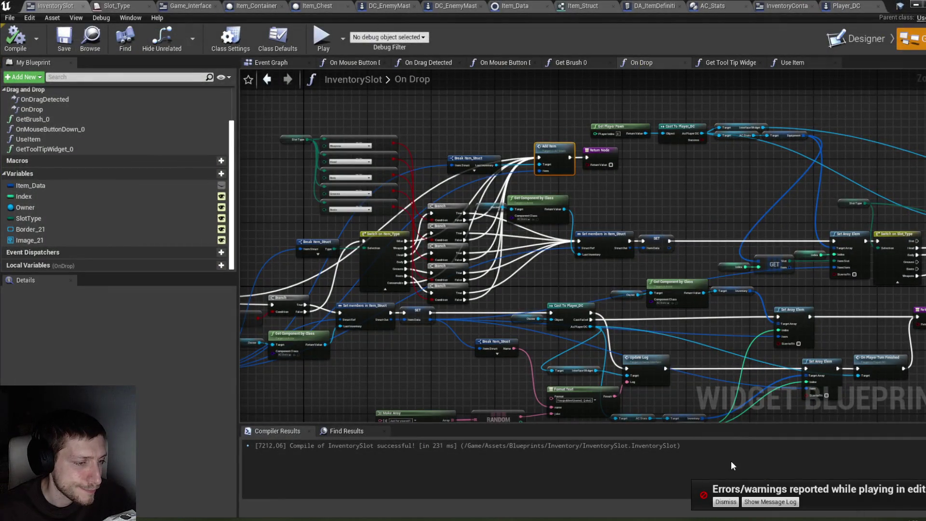
left_click_drag(674, 276, 605, 277)
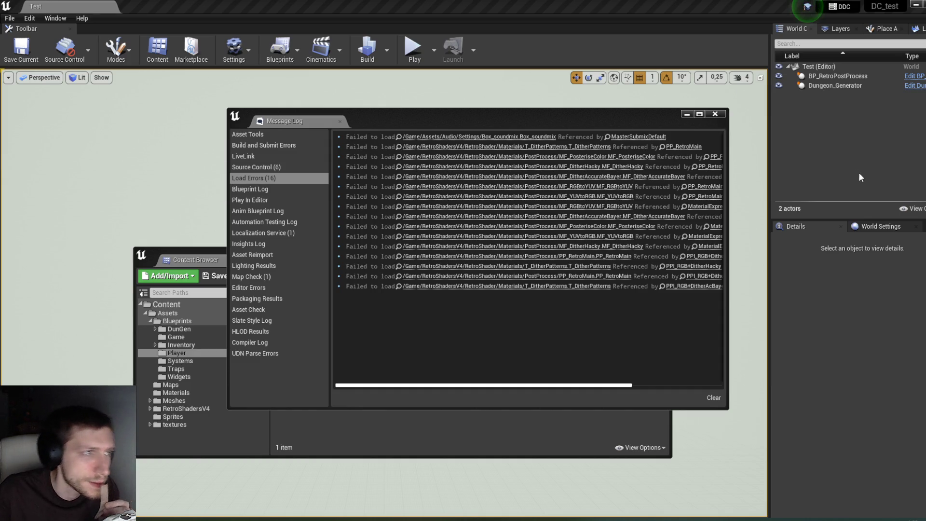
Close the Message Log and open InventorySlot from the Widgets > Inventory folder.
left_click(715, 114)
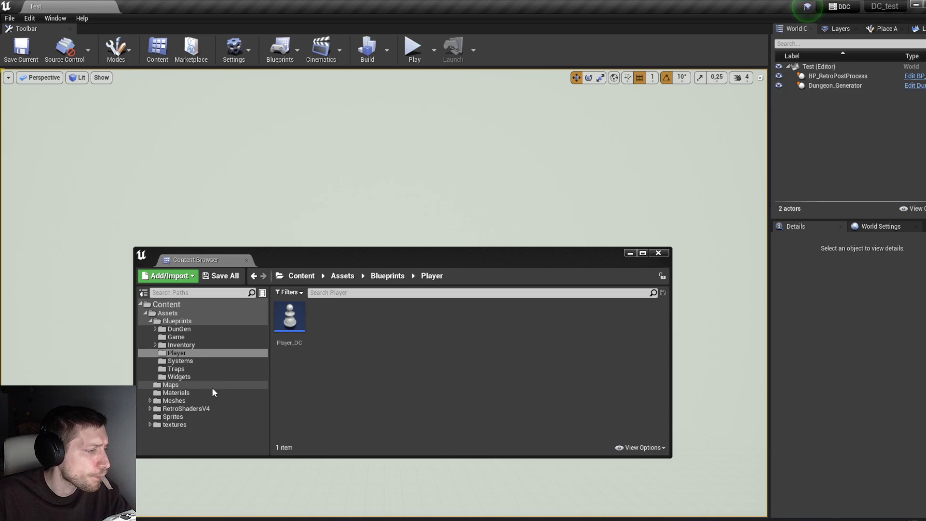
left_click(192, 377)
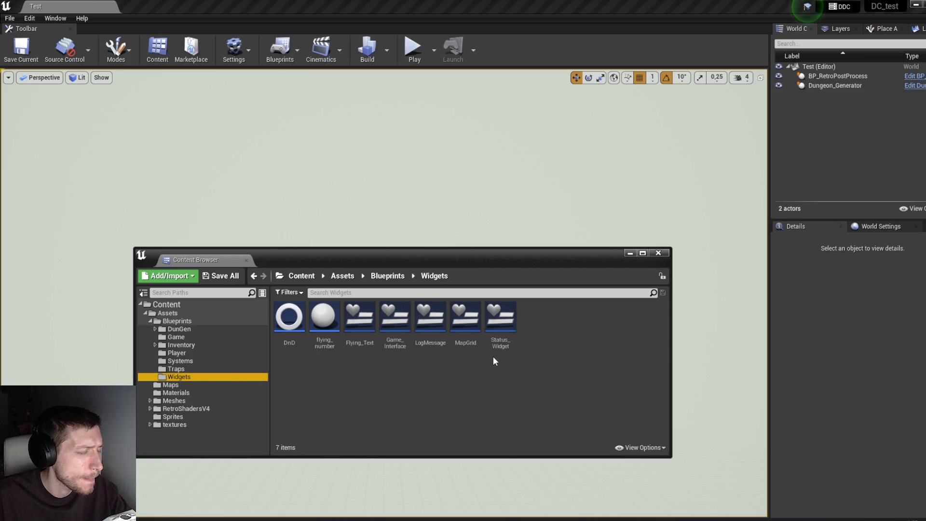
left_click(202, 344)
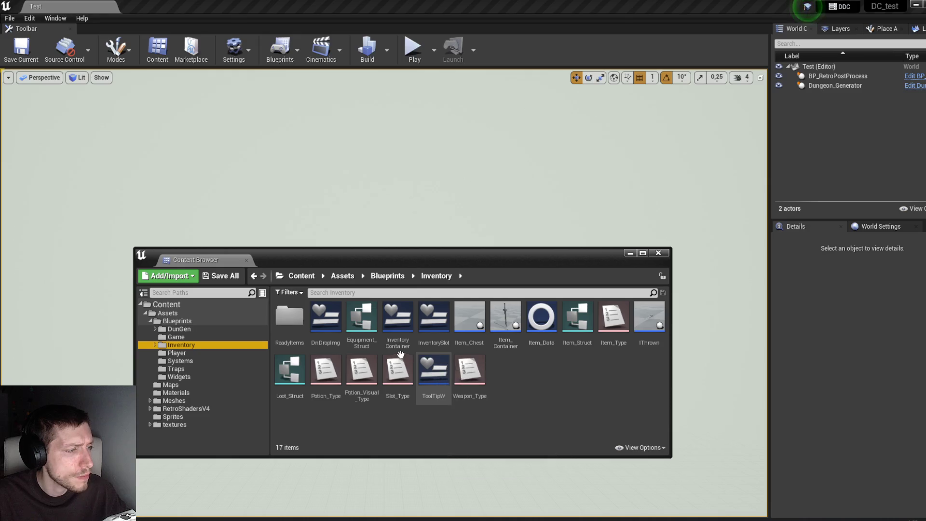
double_click(434, 333)
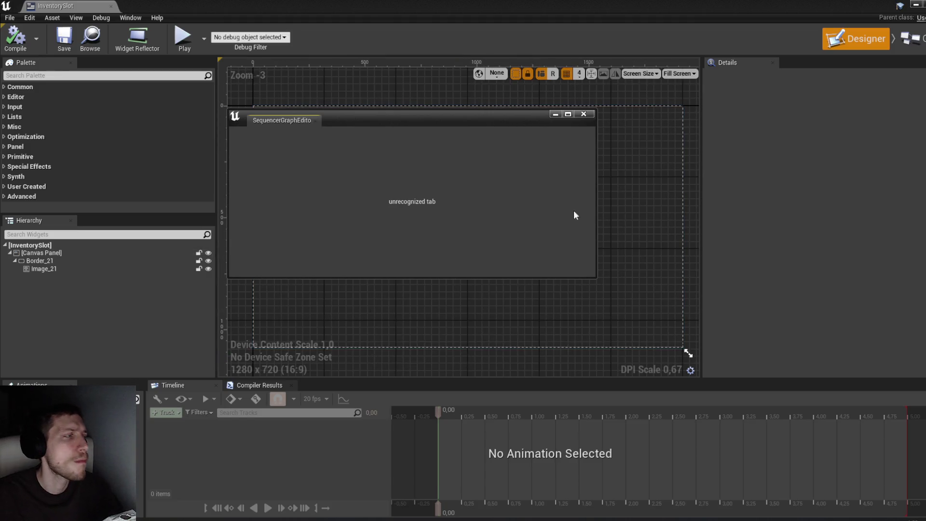
left_click(582, 116)
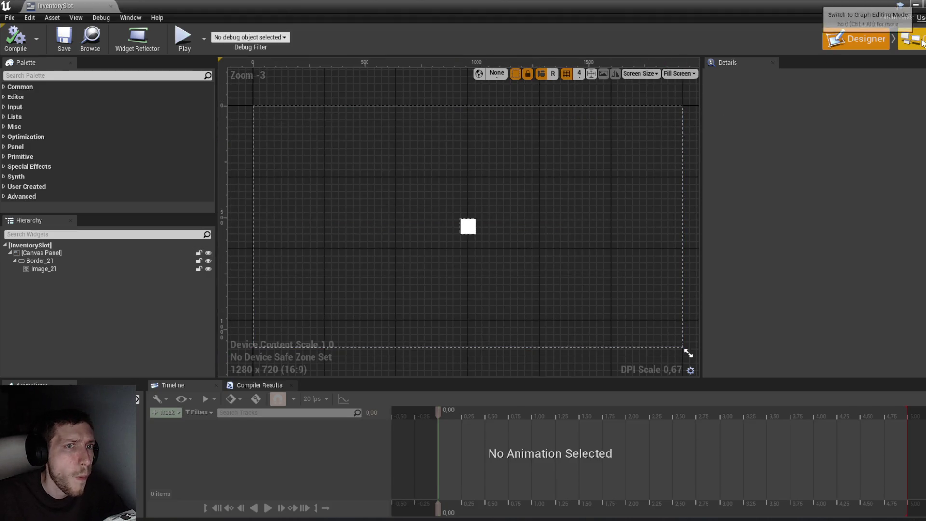
Switch InventorySlot to Graph mode, pan across the On Drop logic, then minimize the editor.
left_click(910, 38)
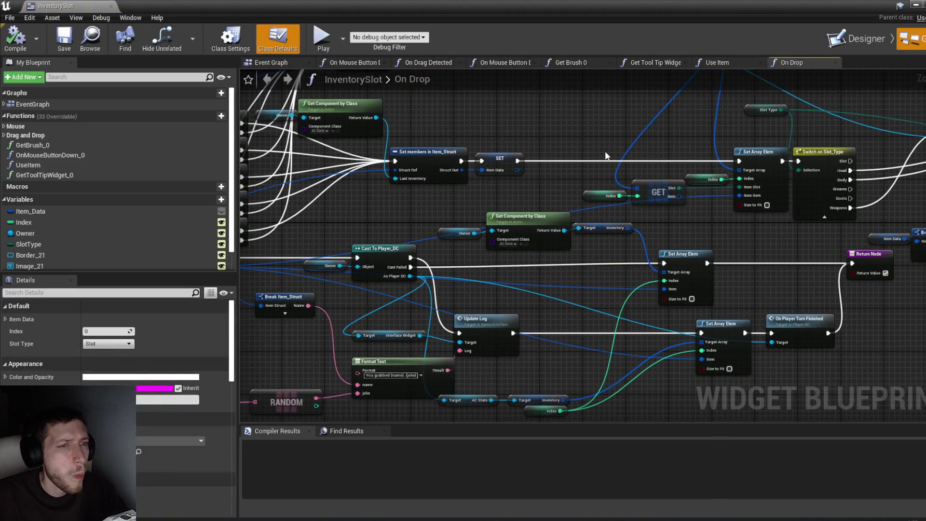
left_click_drag(715, 296, 670, 265)
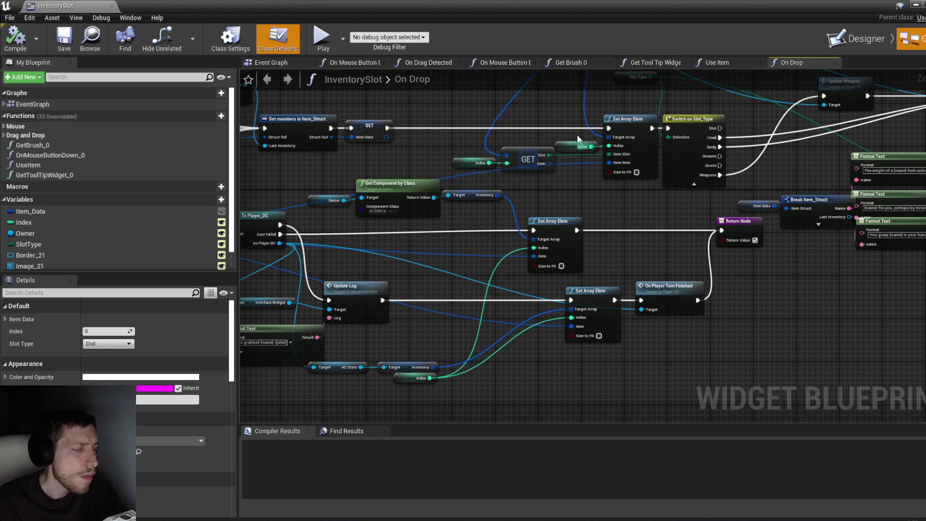
mouse_move(768, 151)
left_mouse_down()
mouse_move(625, 238)
mouse_move(601, 228)
left_mouse_up()
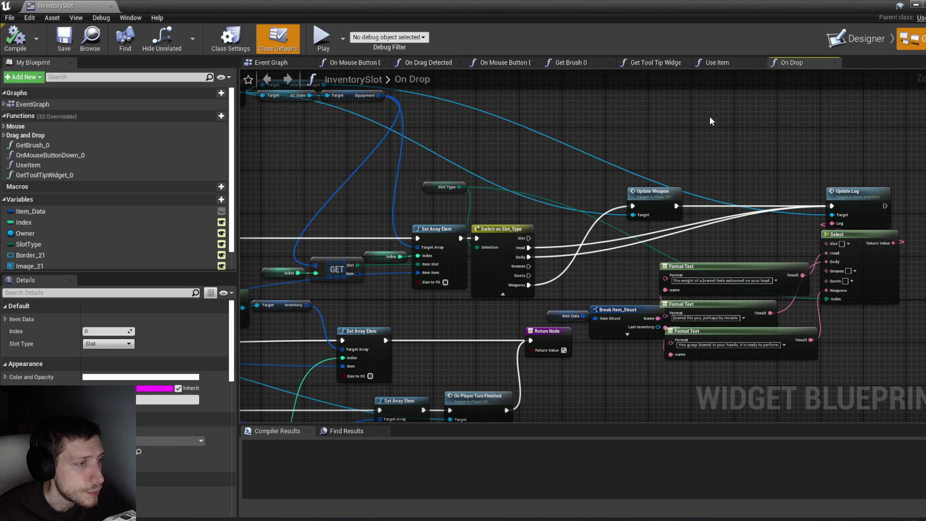
left_click(919, 6)
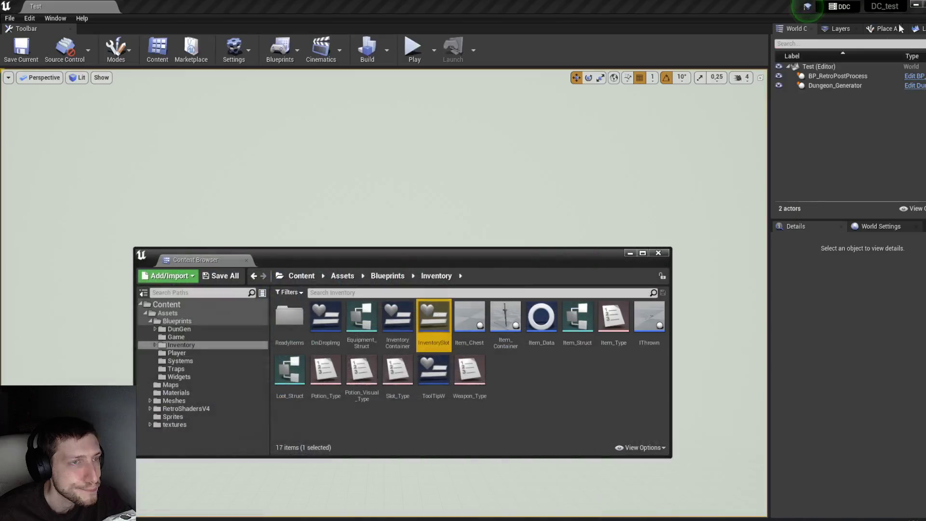
Open Player_DC from the Player folder and close every graph tab except Event Graph.
left_click(187, 353)
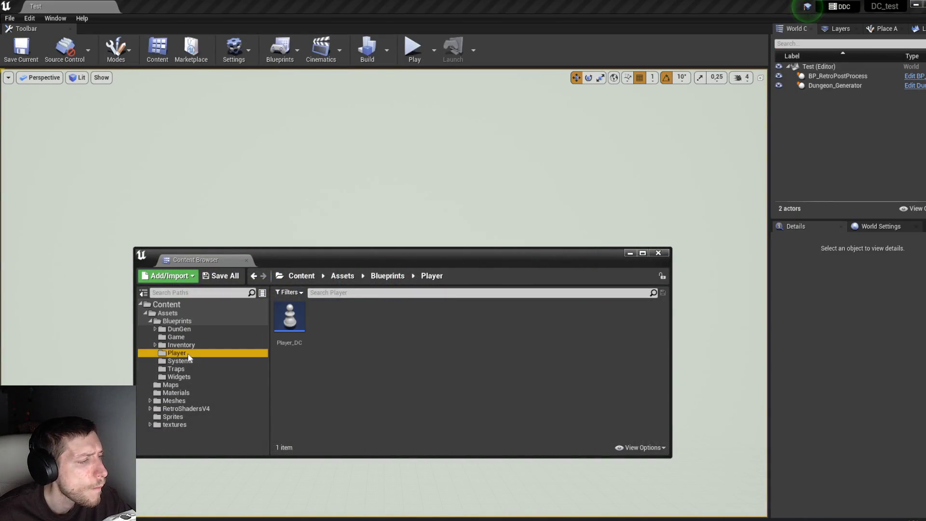
double_click(292, 338)
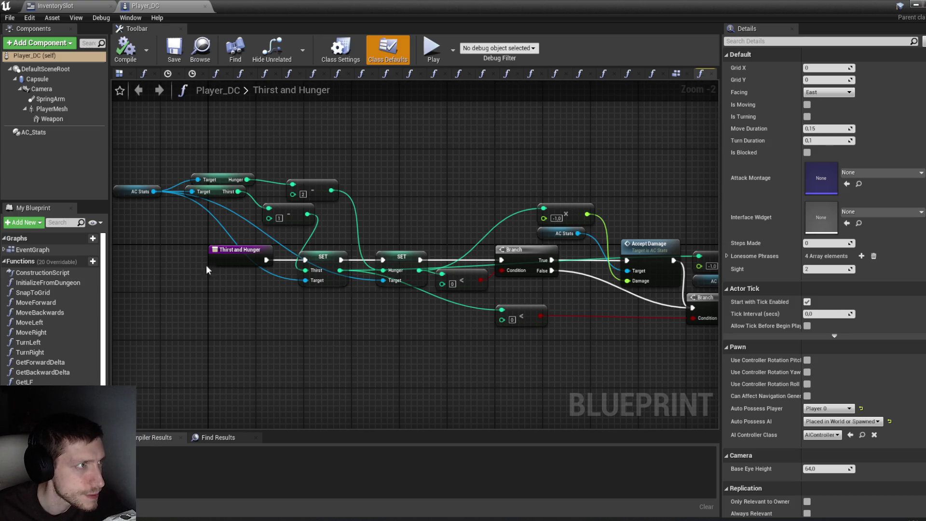
left_click(652, 74)
right_click(652, 73)
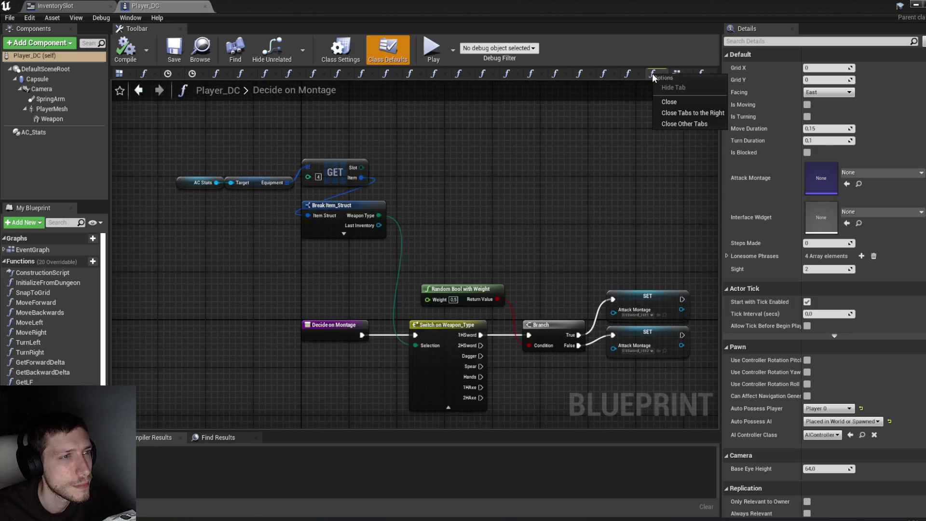
left_click(677, 74)
right_click(677, 73)
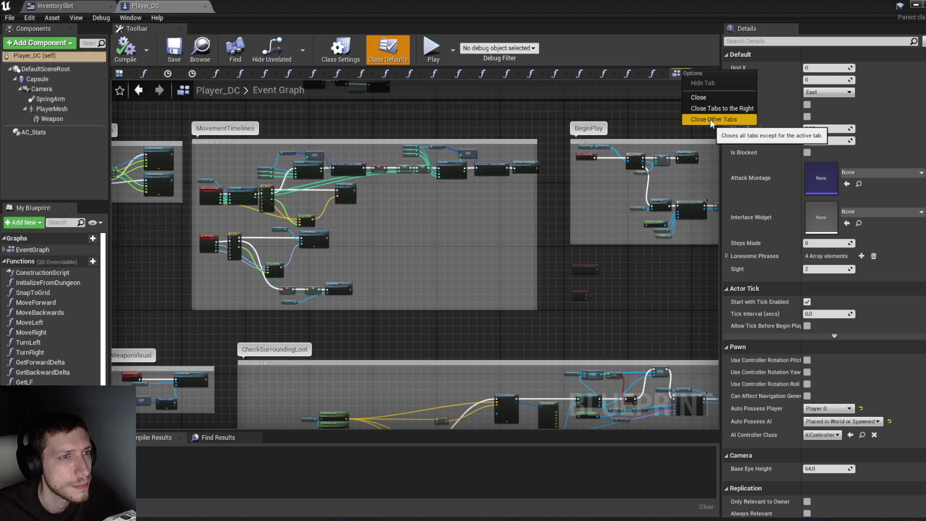
left_click(709, 119)
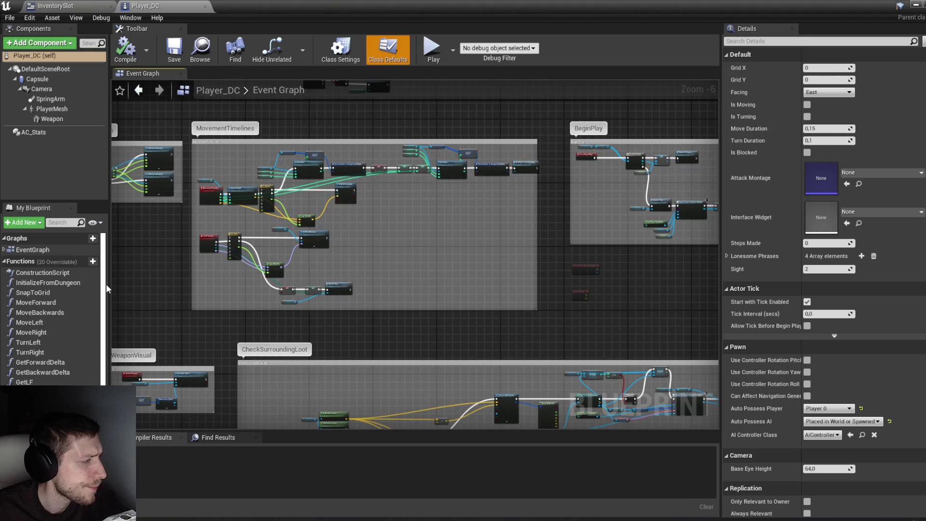
Move the UpdateWeapon event and Weapon nodes further left in the UpdateWeaponVisual group.
scroll(209, 337, "down", 2)
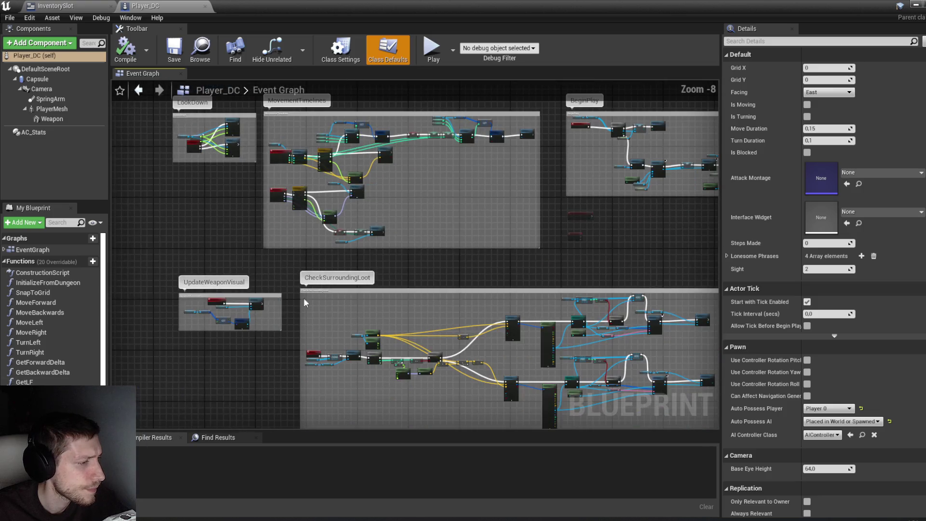
scroll(302, 241, "up", 3)
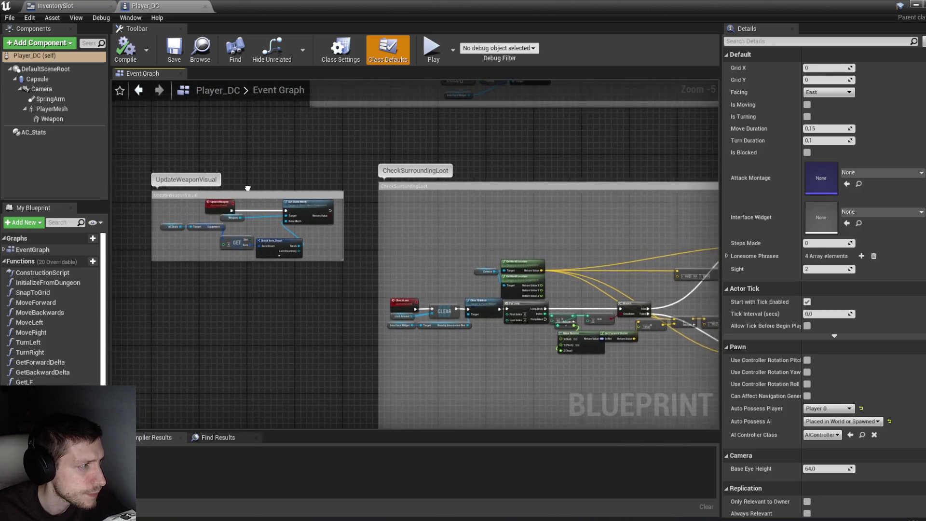
scroll(235, 187, "up", 3)
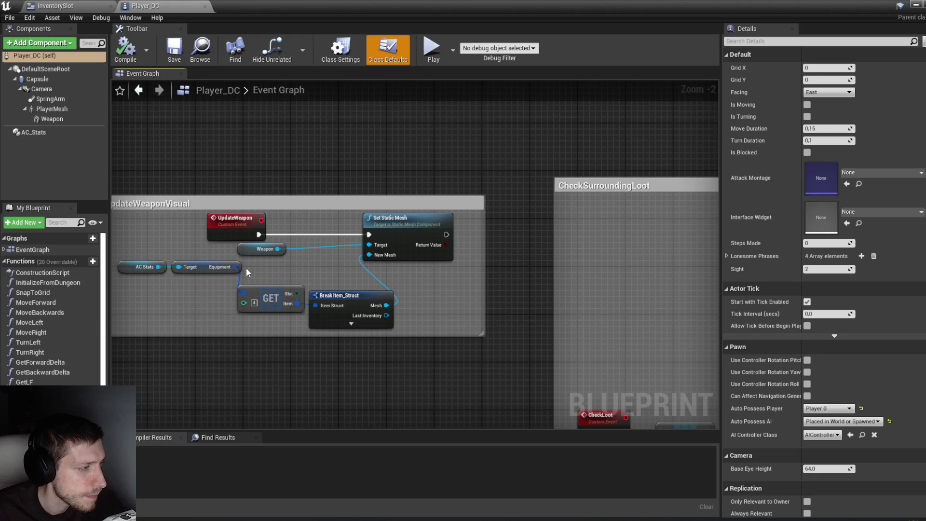
mouse_move(293, 185)
left_mouse_down()
mouse_move(434, 186)
mouse_move(432, 156)
mouse_move(432, 181)
left_mouse_up()
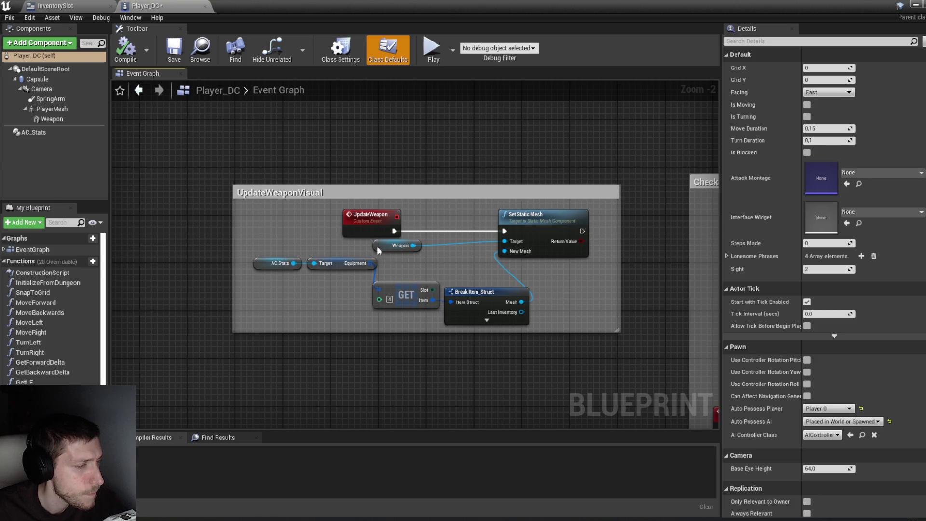
left_click_drag(346, 230, 277, 235)
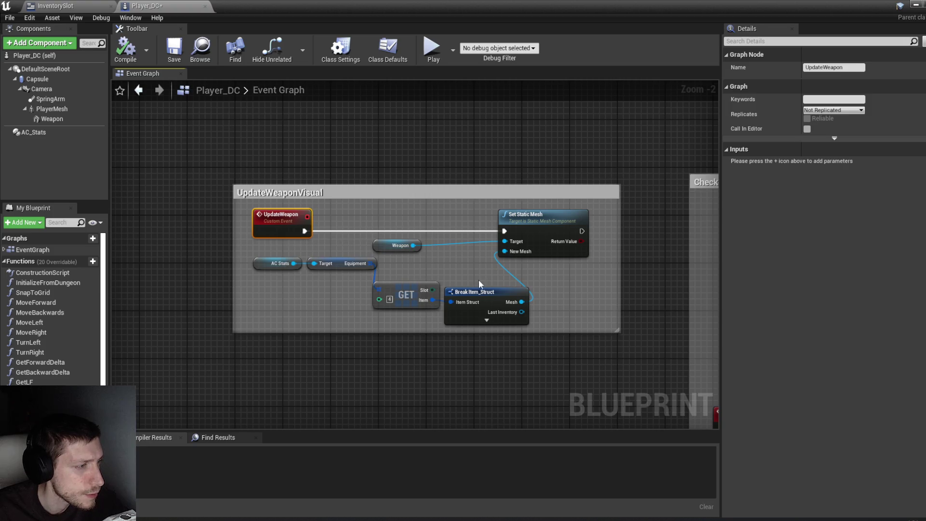
left_click_drag(386, 251, 273, 252)
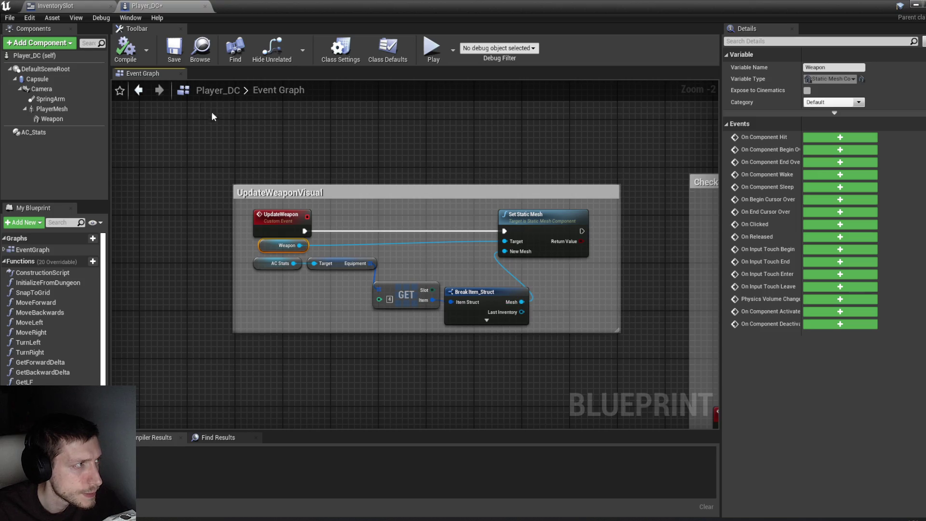
Compile and save Player_DC, then select the AC_Stats component to view its stats.
left_click(126, 50)
left_click_drag(291, 146, 271, 158)
key("ctrl+s")
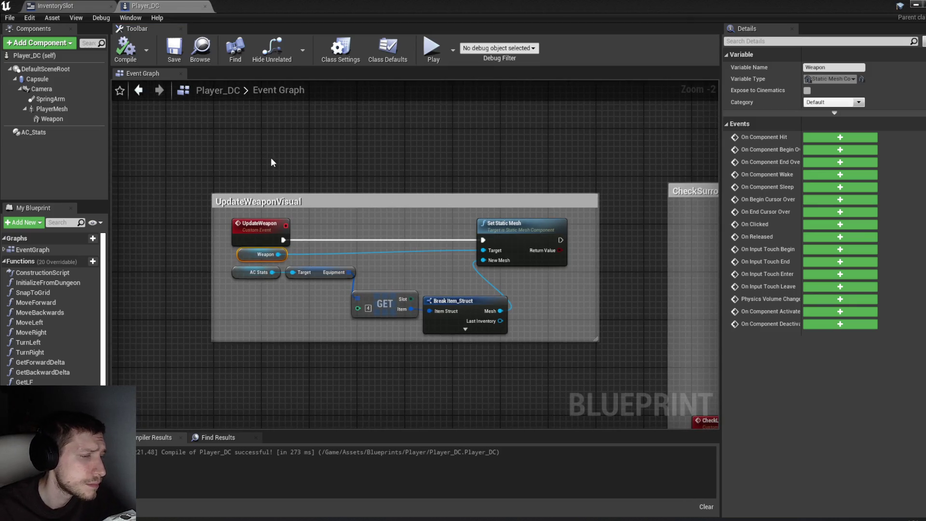
left_click(50, 133)
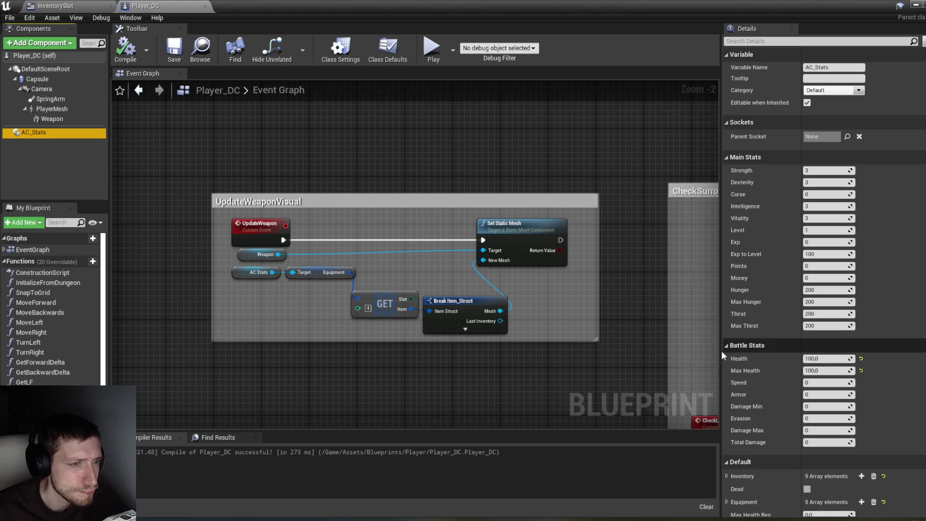
Pan around the Event Graph to survey the MovementTimelines row and upper comment groups.
scroll(273, 321, "down", 5)
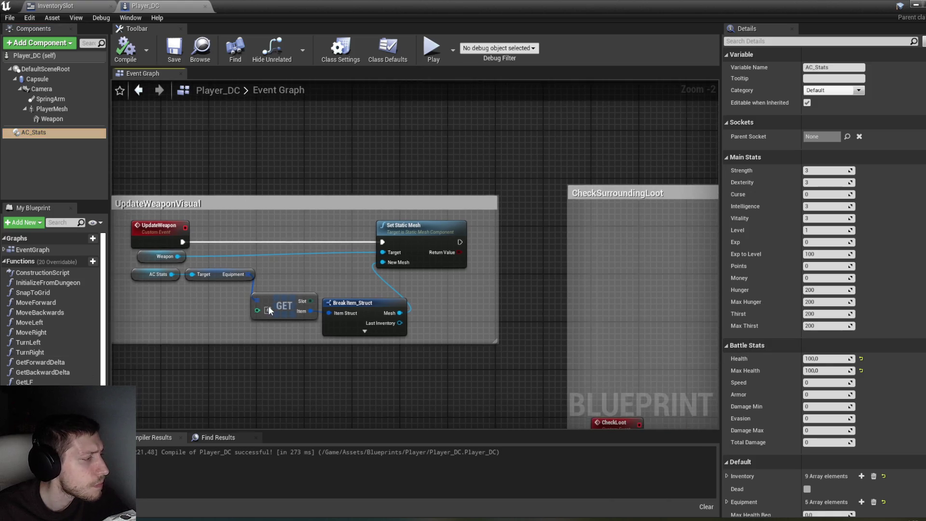
scroll(562, 220, "up", 4)
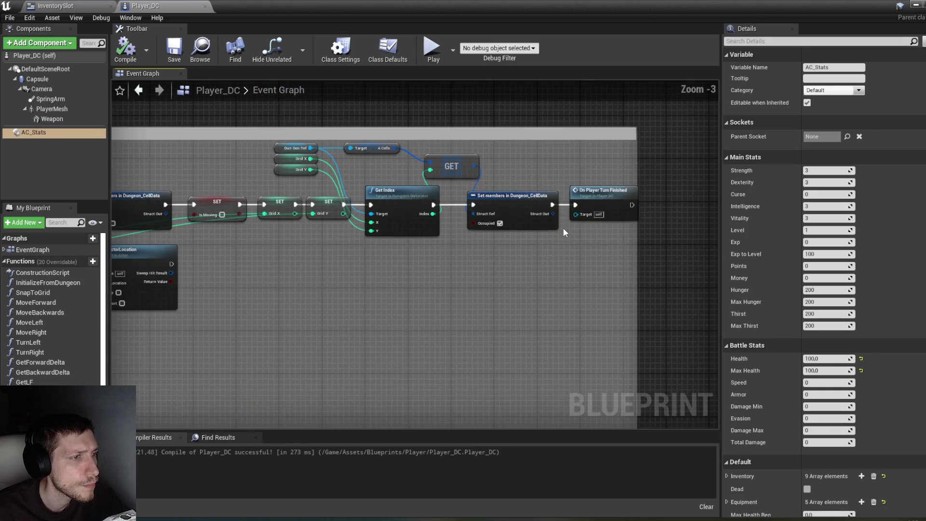
left_click_drag(344, 272, 546, 294)
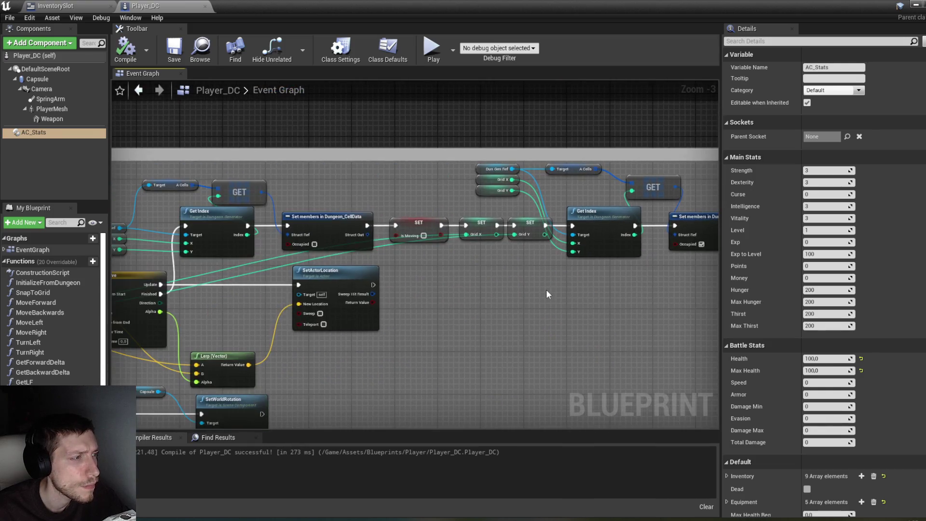
scroll(485, 293, "down", 1)
mouse_move(361, 335)
left_mouse_down()
mouse_move(501, 253)
mouse_move(621, 300)
left_mouse_up()
scroll(620, 300, "down", 2)
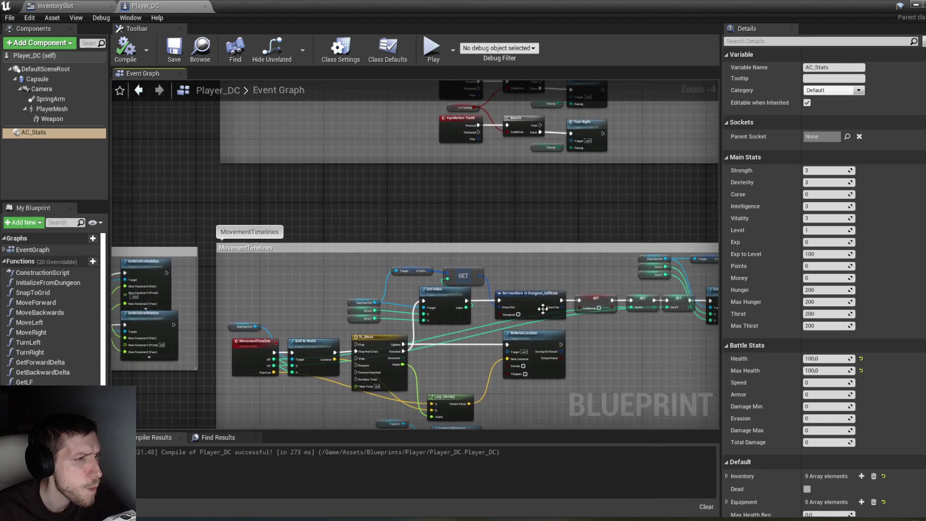
left_click_drag(586, 270, 564, 289)
scroll(564, 290, "up", 4)
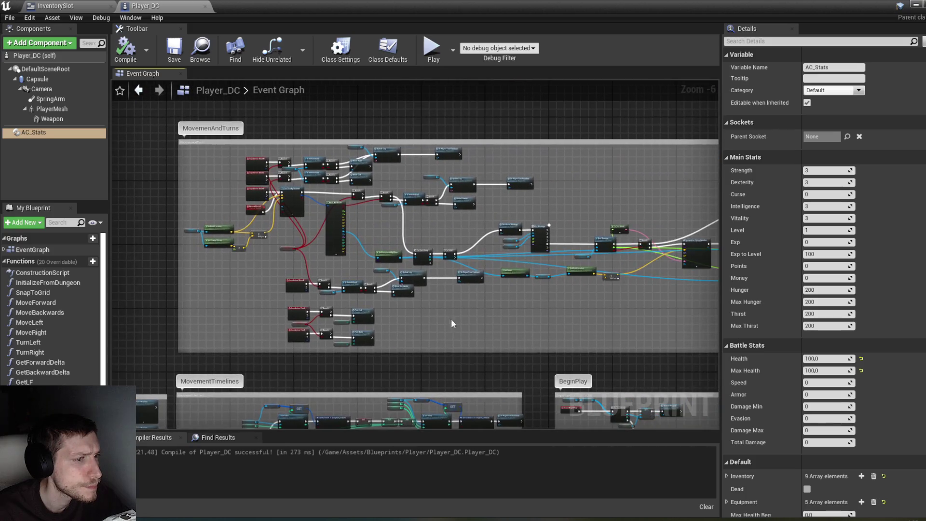
Locate the attack and damage nodes and open AC_Stats' Deal Damage function.
mouse_move(377, 285)
left_mouse_down()
mouse_move(304, 283)
mouse_move(597, 263)
left_mouse_up()
left_click_drag(434, 270, 458, 270)
left_click_drag(355, 306, 506, 293)
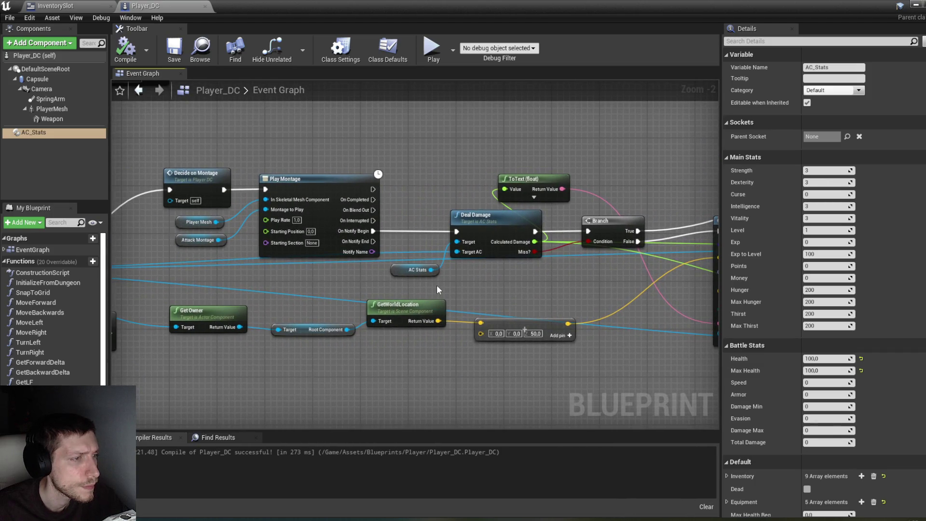
left_click_drag(546, 192, 344, 192)
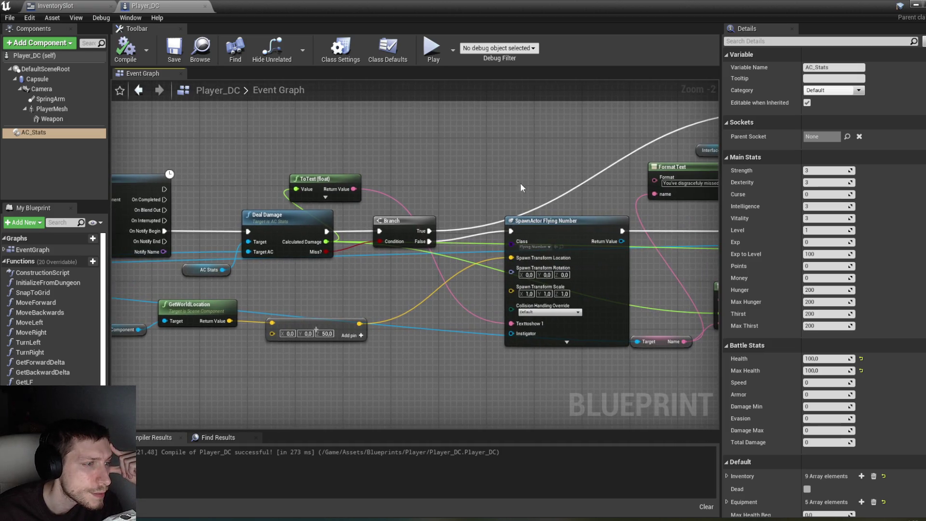
left_click_drag(560, 223, 559, 237)
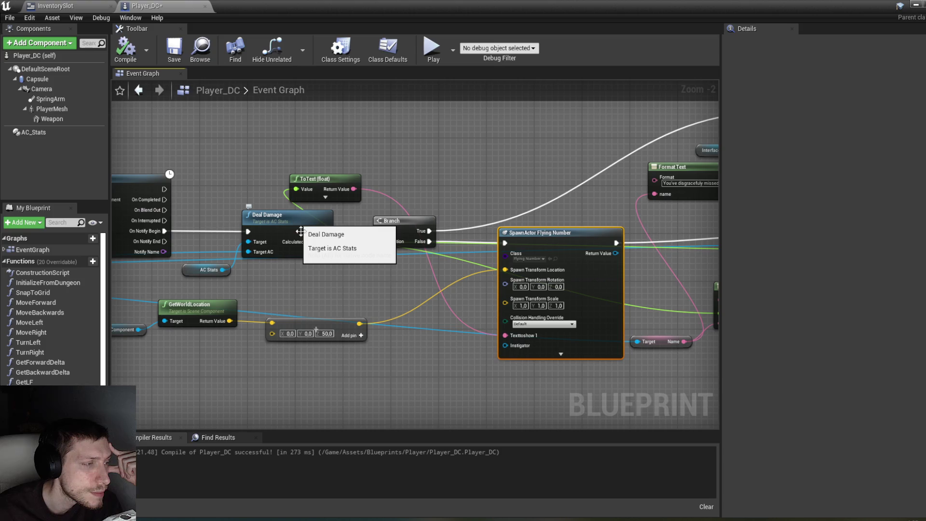
mouse_move(324, 288)
left_mouse_down()
mouse_move(518, 281)
mouse_move(424, 274)
mouse_move(313, 229)
left_mouse_up()
scroll(445, 273, "down", 2)
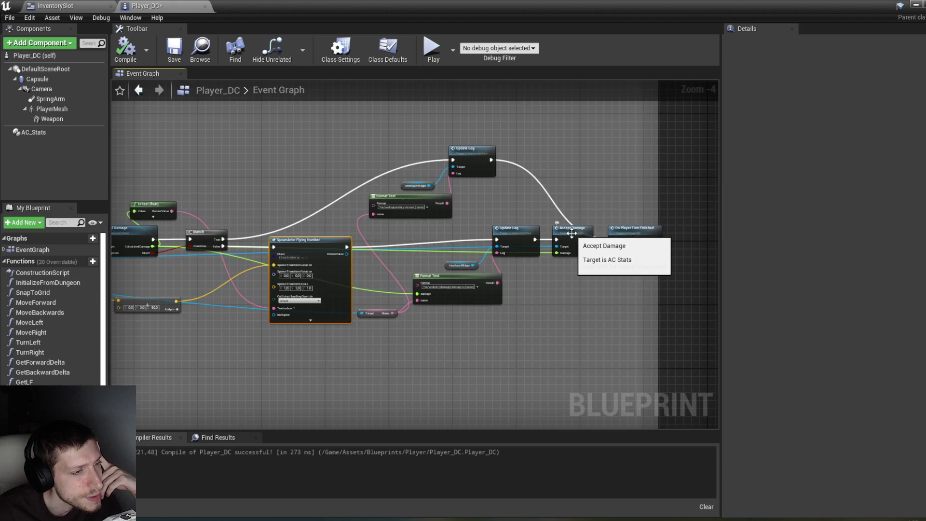
left_click_drag(555, 297, 653, 289)
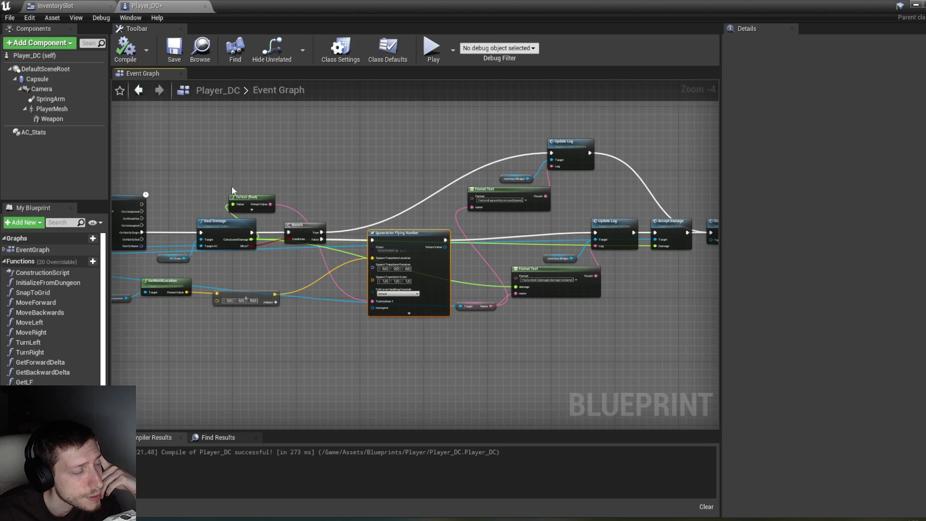
double_click(240, 228)
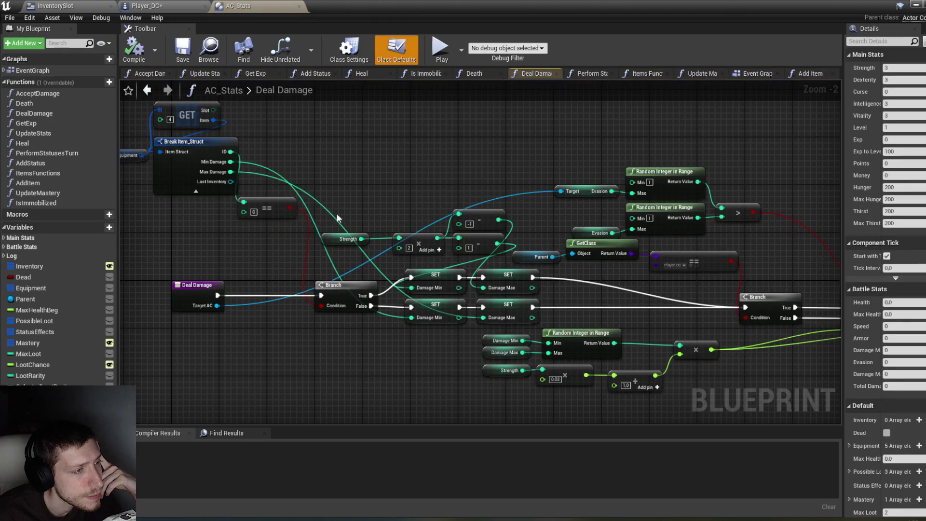
Frame the whole Deal Damage graph, including the damage calculation and Return Node.
scroll(364, 196, "down", 1)
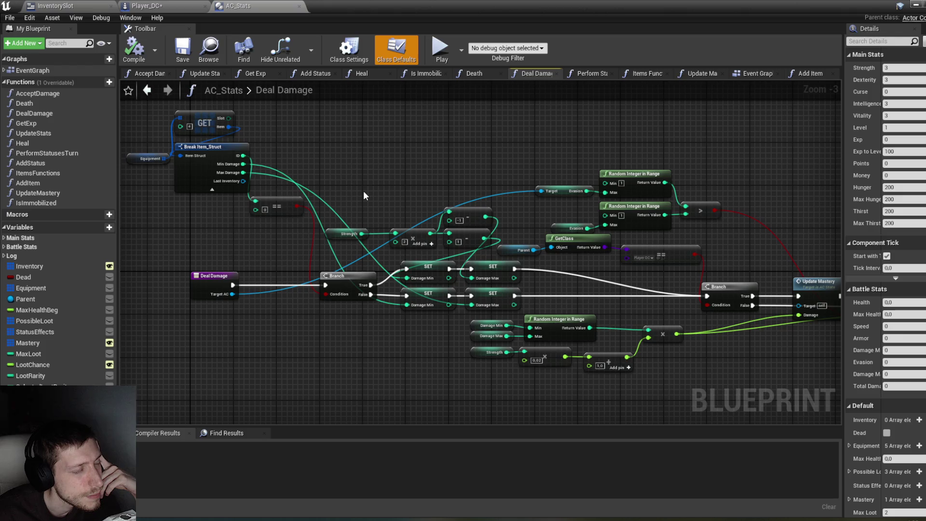
scroll(363, 190, "down", 1)
left_click_drag(387, 187, 374, 177)
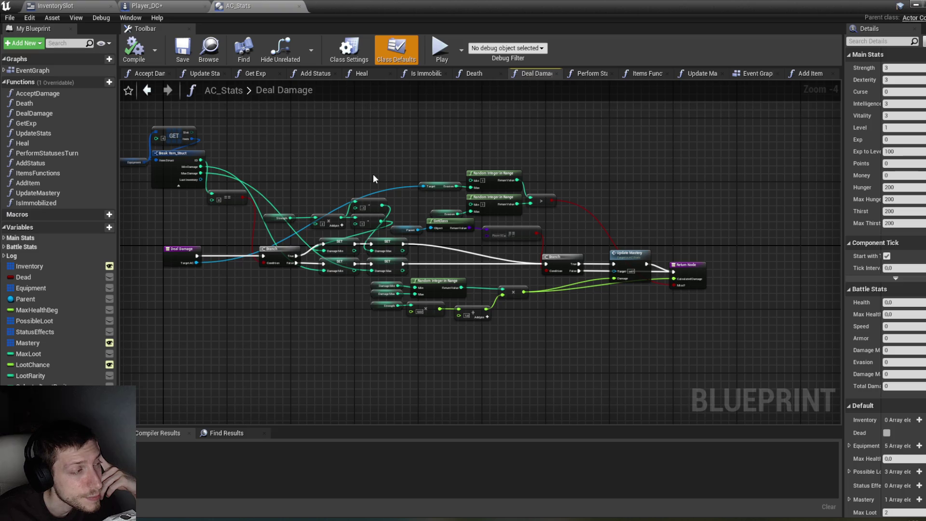
left_click_drag(352, 171, 388, 189)
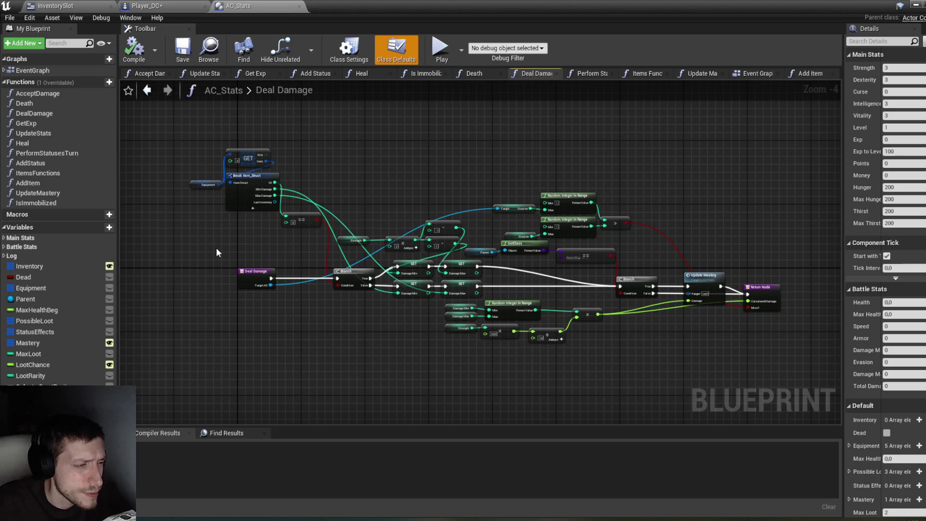
scroll(534, 344, "up", 2)
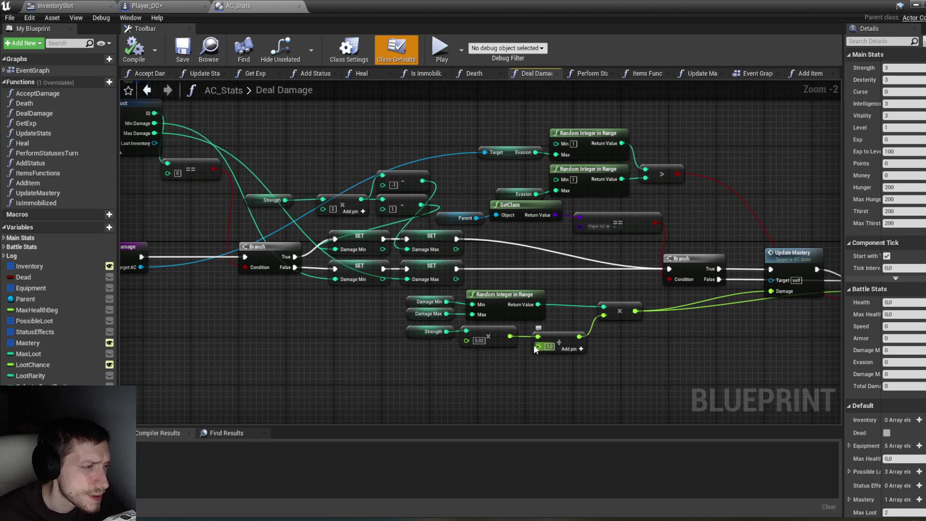
left_click_drag(522, 381, 507, 377)
left_click_drag(488, 351, 458, 359)
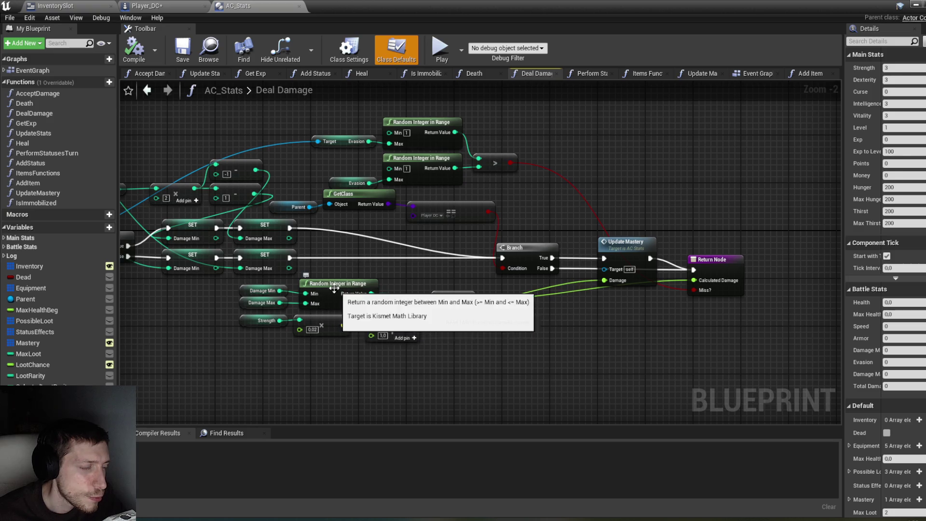
Inspect the Damage Min and Damage Max variables, then select the AcceptDamage function.
left_click(244, 291)
left_click(243, 303)
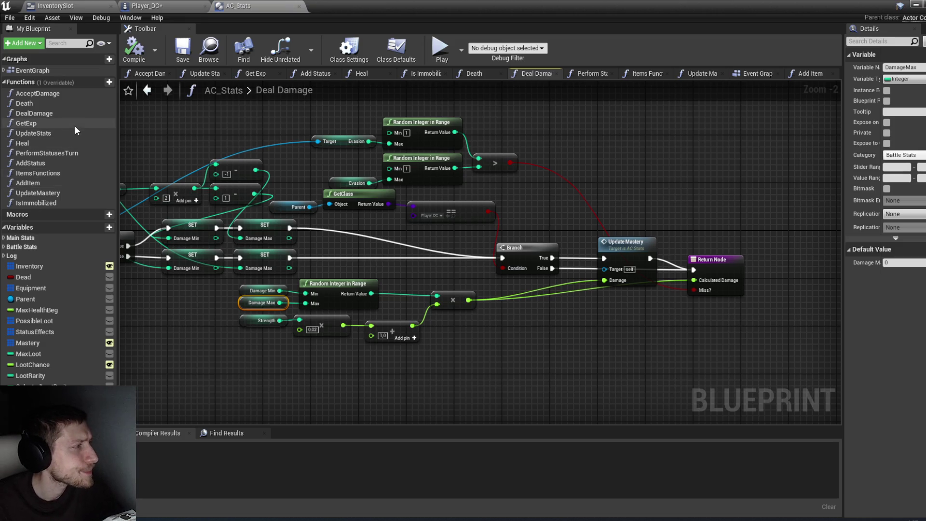
left_click(64, 96)
Open the Accept Damage graph, nudge its subtraction node up, and compile AC_Stats.
double_click(64, 96)
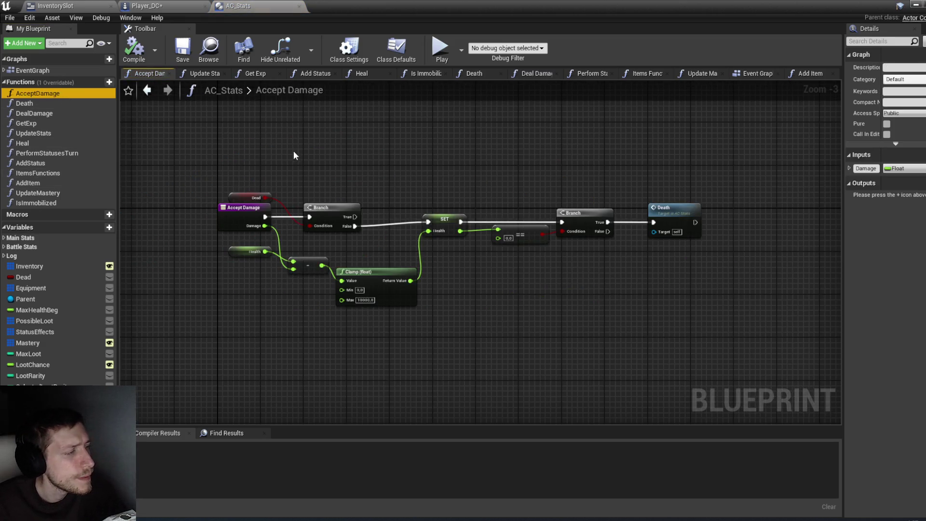
scroll(338, 183, "up", 1)
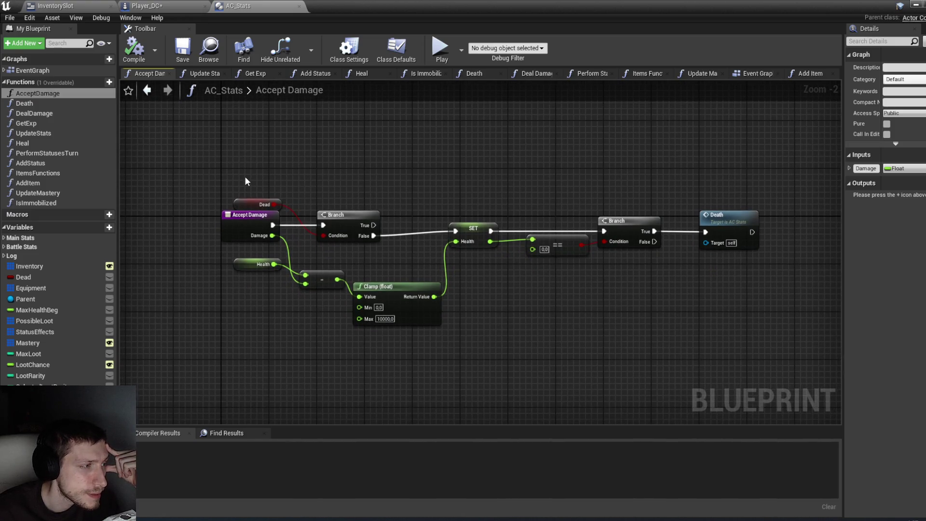
mouse_move(244, 175)
left_mouse_down()
mouse_move(343, 239)
mouse_move(355, 219)
left_mouse_up()
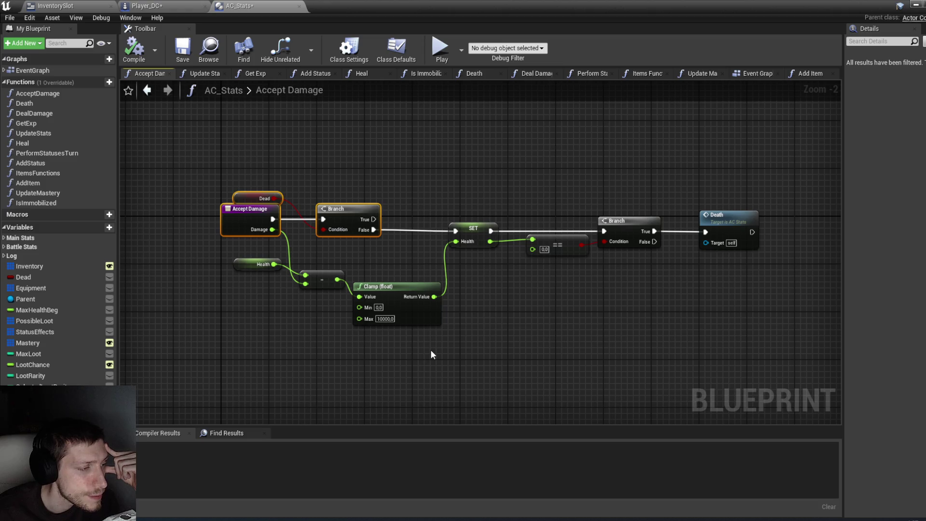
left_click_drag(325, 274, 325, 263)
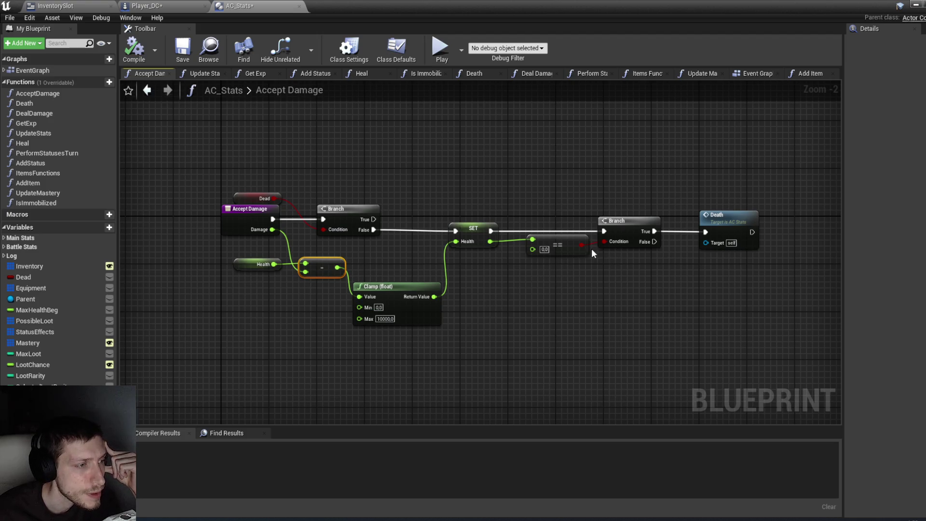
left_click(139, 57)
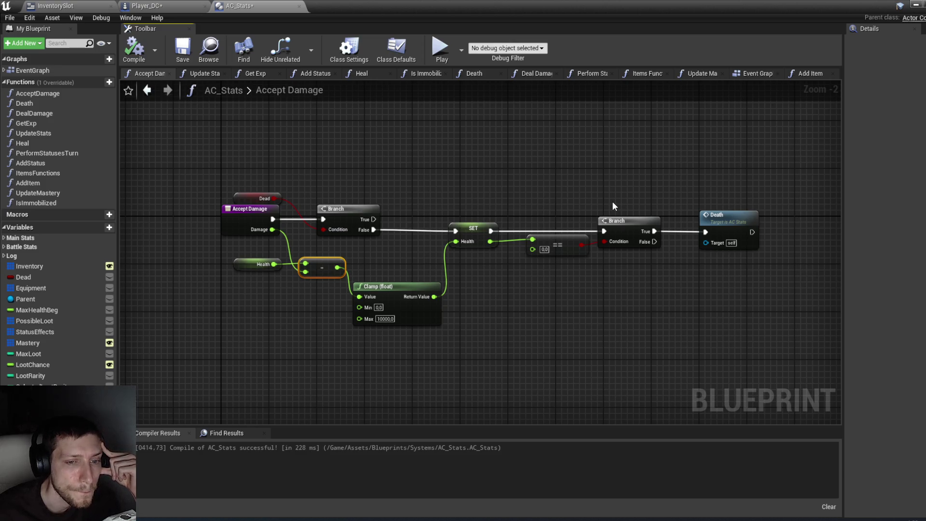
left_click(750, 73)
right_click(749, 73)
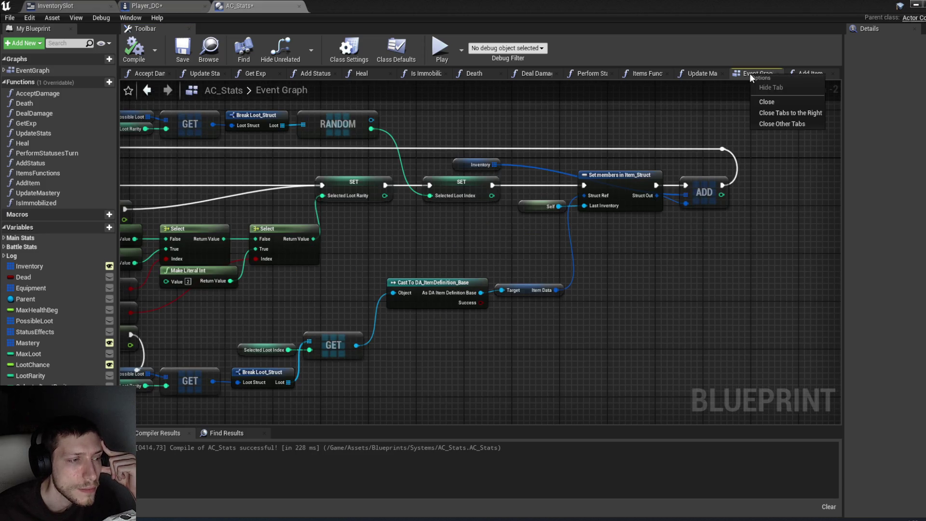
Close all graph tabs except Event Graph and reopen the Accept Damage function.
left_click(771, 124)
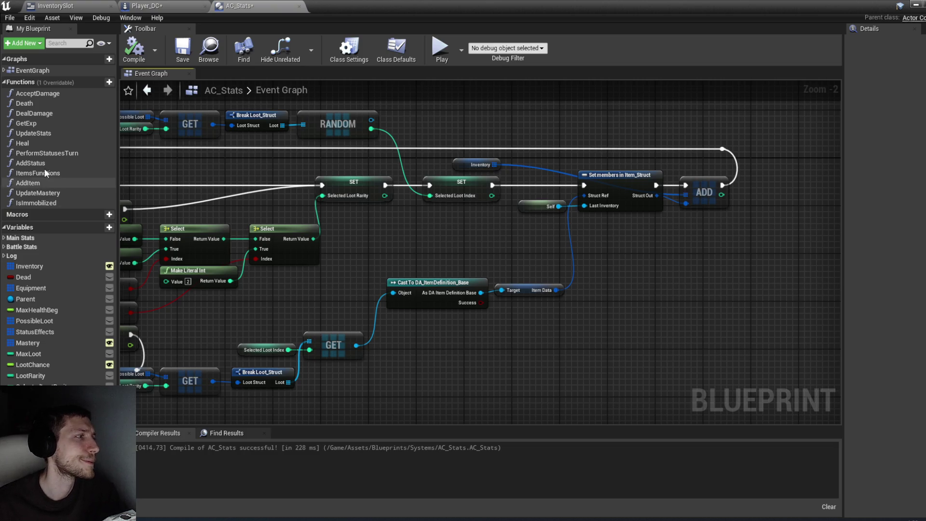
double_click(59, 97)
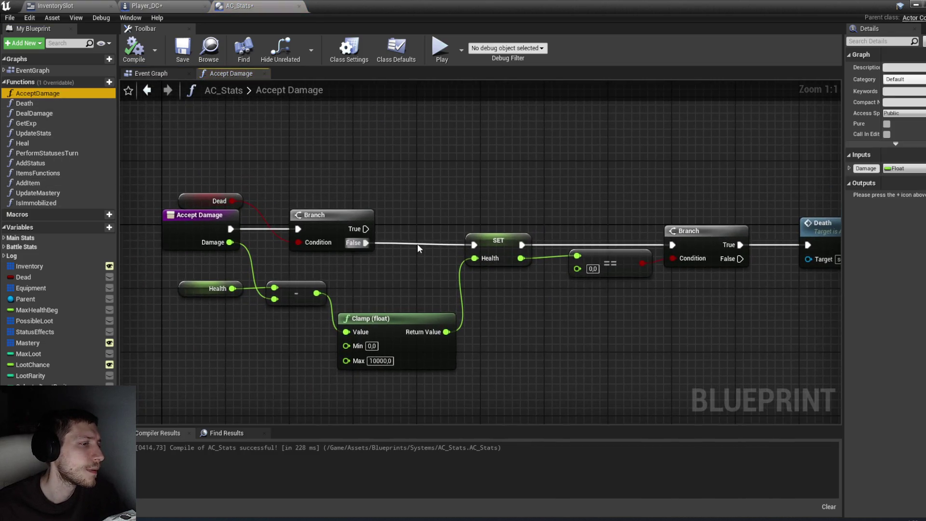
left_click_drag(418, 244, 405, 216)
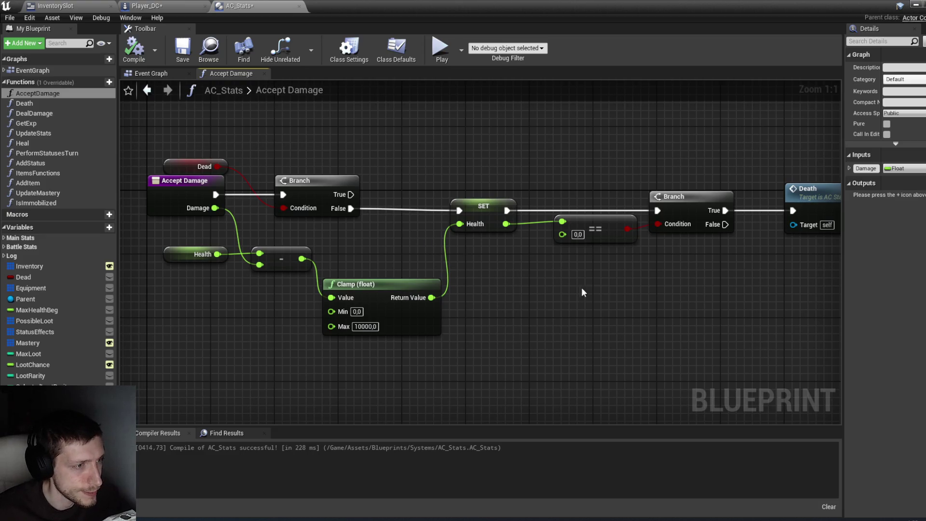
scroll(602, 286, "down", 1)
Spread the Branch, Death, equality, Health SET, subtract and Clamp nodes further right.
mouse_move(713, 290)
left_mouse_down()
mouse_move(630, 190)
mouse_move(593, 210)
mouse_move(689, 210)
left_mouse_up()
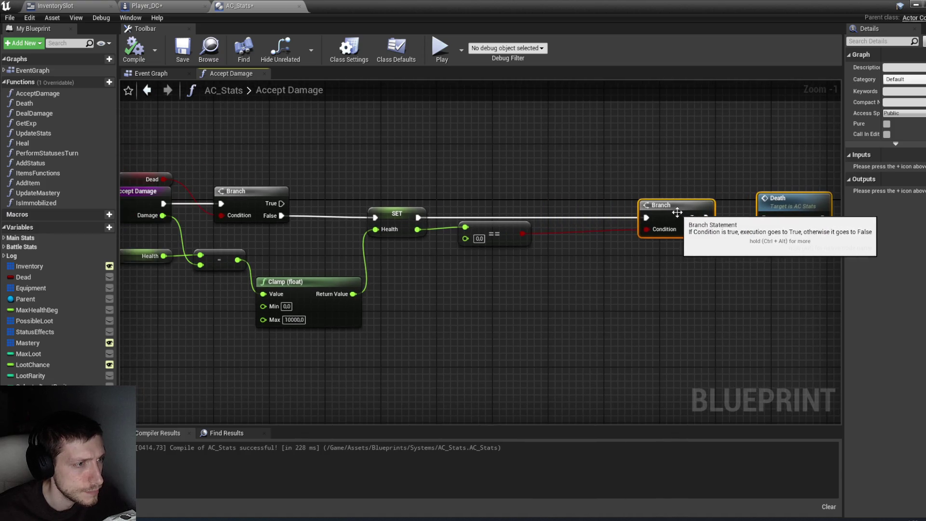
left_click_drag(496, 201, 608, 196)
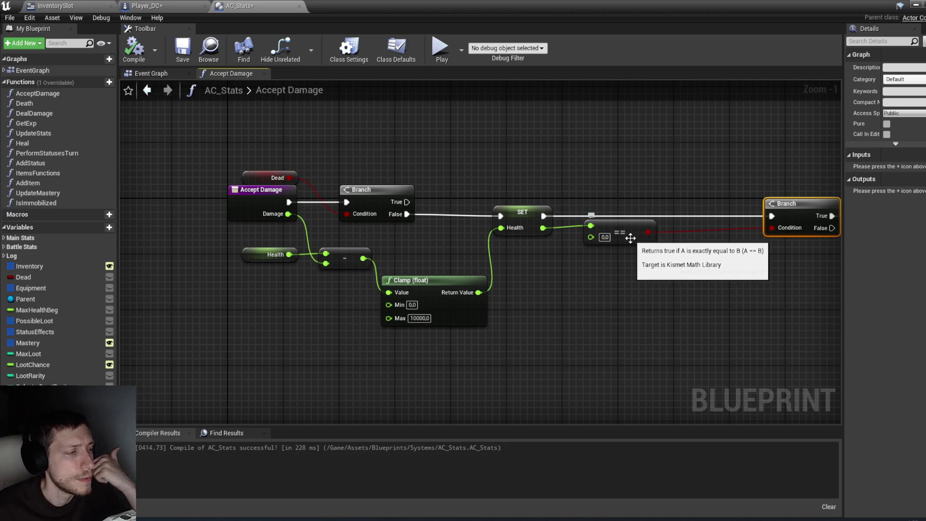
left_click_drag(623, 238, 727, 238)
left_click_drag(530, 225, 633, 221)
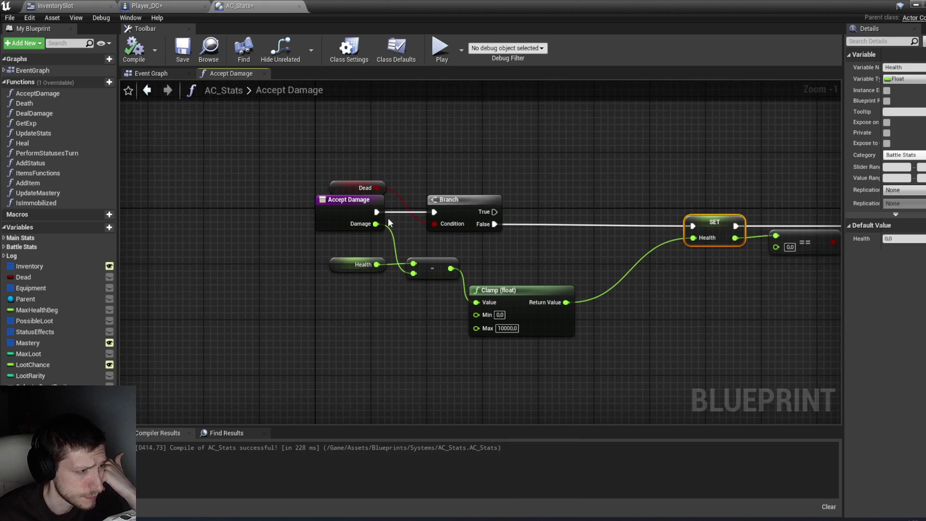
left_click(578, 347)
mouse_move(555, 338)
left_mouse_down()
mouse_move(363, 248)
mouse_move(404, 269)
mouse_move(385, 268)
left_mouse_up()
left_click(415, 291)
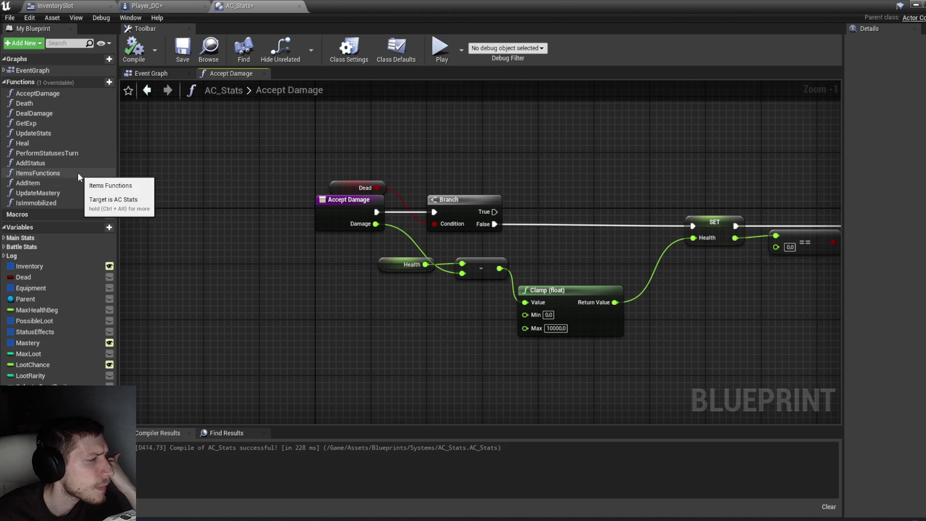
left_click(5, 247)
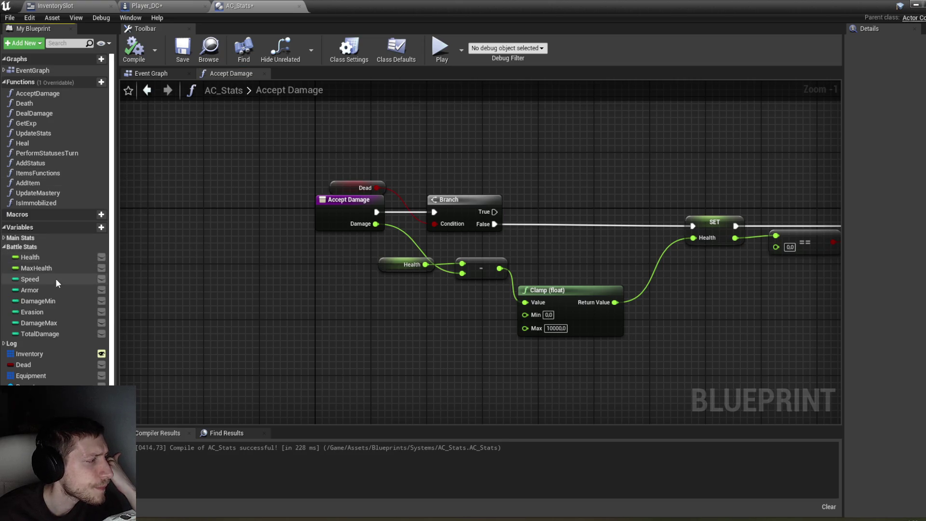
Place an Armor getter in the Accept Damage graph beside the Health node.
mouse_move(39, 290)
left_mouse_down()
mouse_move(322, 296)
mouse_move(366, 284)
mouse_move(378, 293)
left_mouse_up()
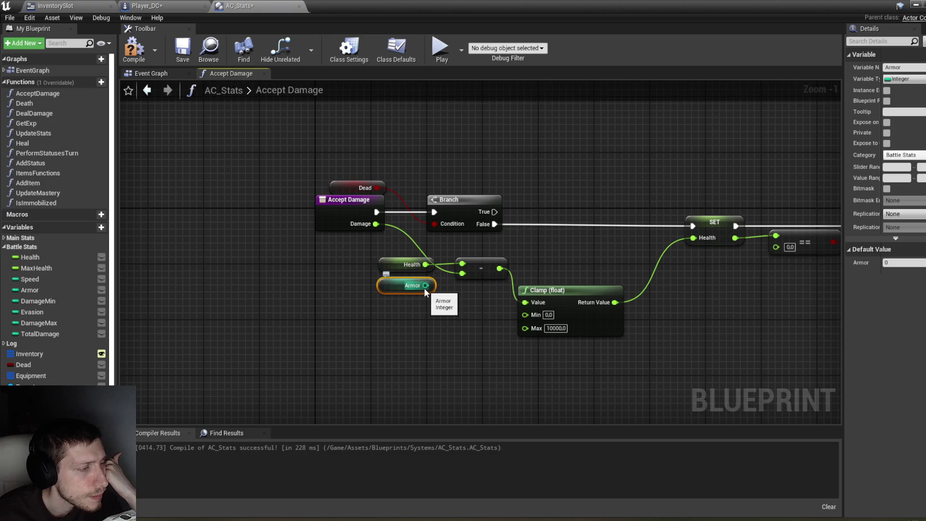
left_click_drag(426, 286, 465, 302)
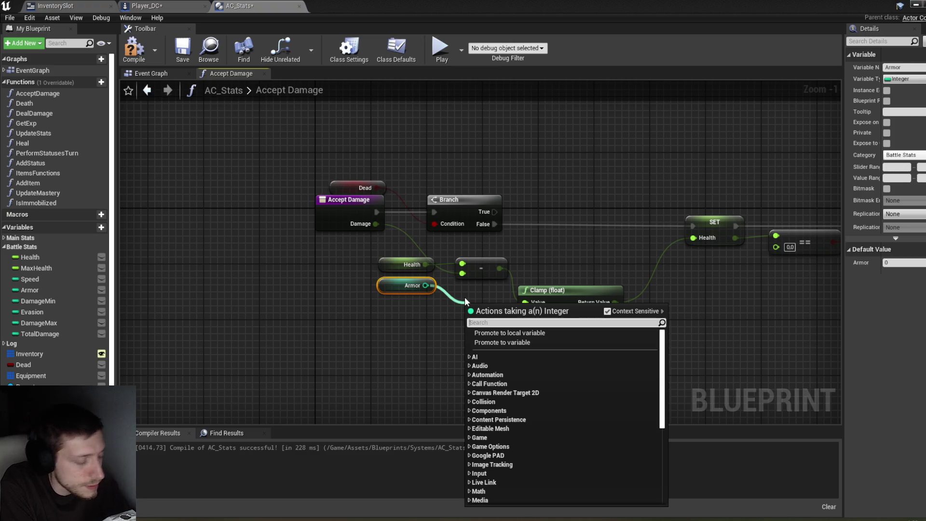
scroll(465, 298, "down", 5)
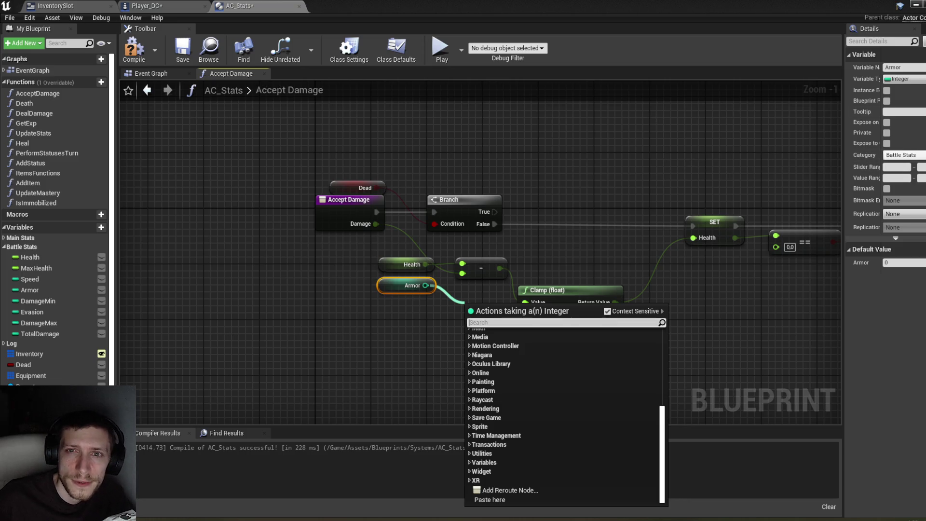
key("Escape")
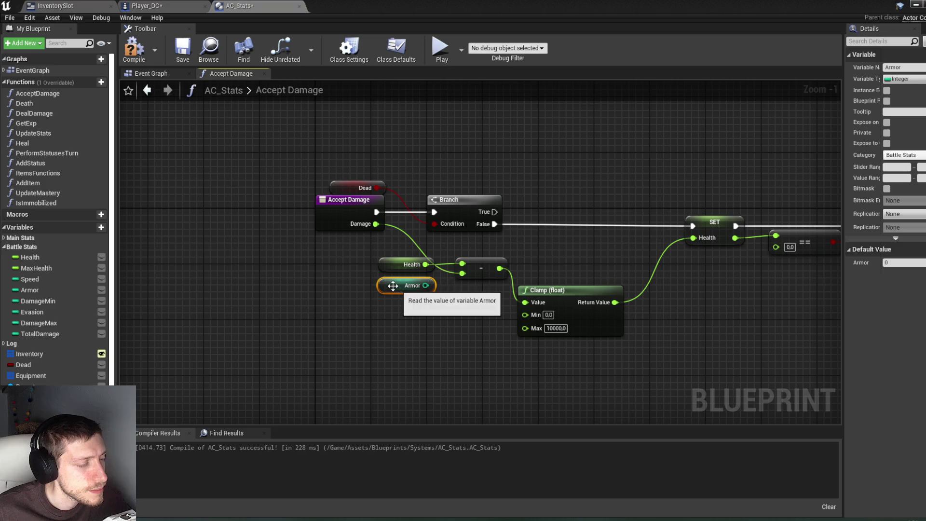
left_click_drag(394, 286, 337, 252)
mouse_move(466, 312)
left_mouse_down()
mouse_move(392, 301)
mouse_move(308, 234)
mouse_move(295, 288)
left_mouse_up()
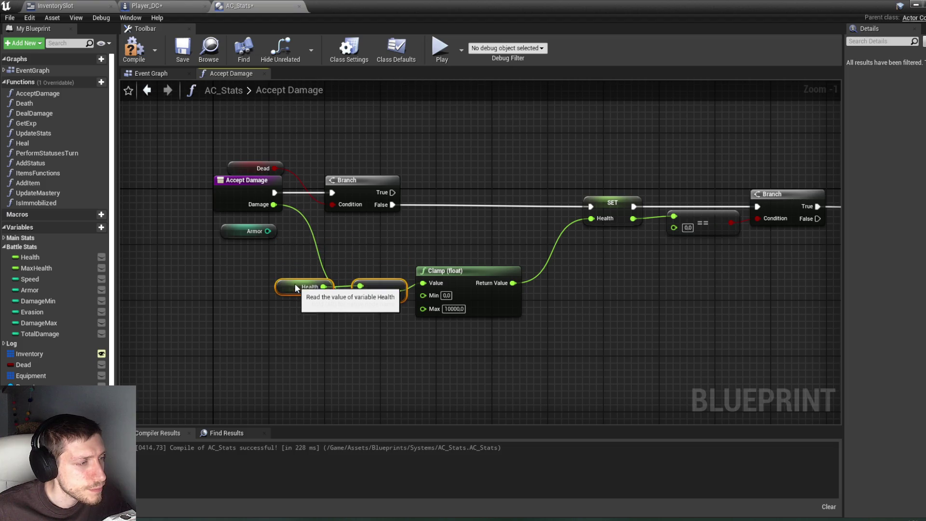
Add a float multiply node fed by the Damage output and place it above the Branch.
left_click_drag(273, 204, 307, 231)
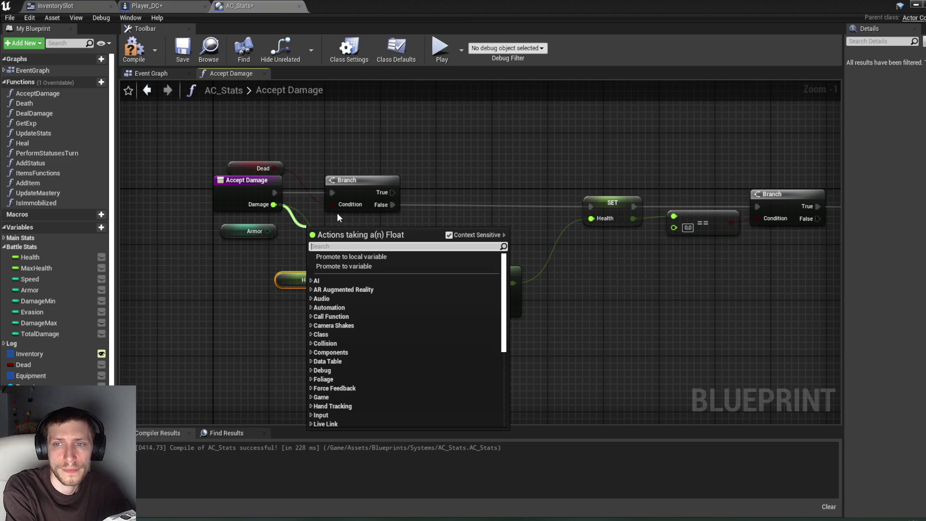
type("*")
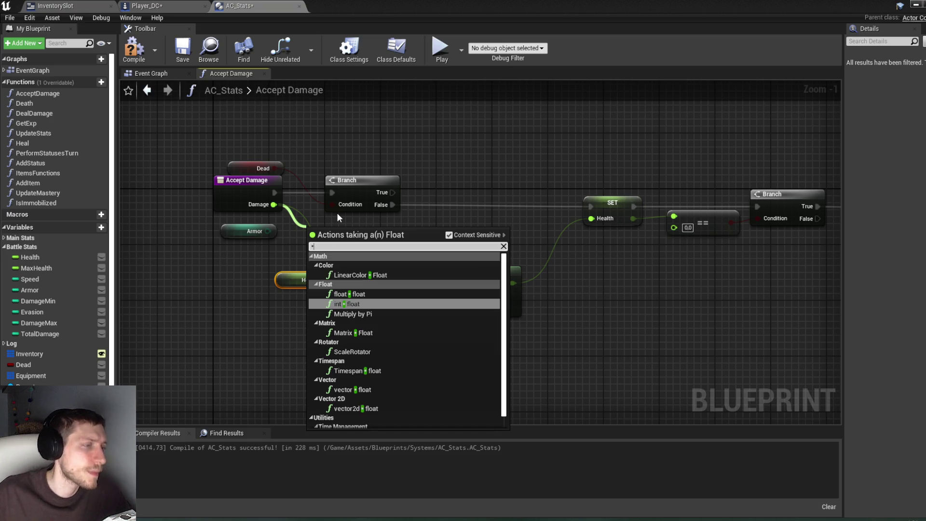
left_click(348, 294)
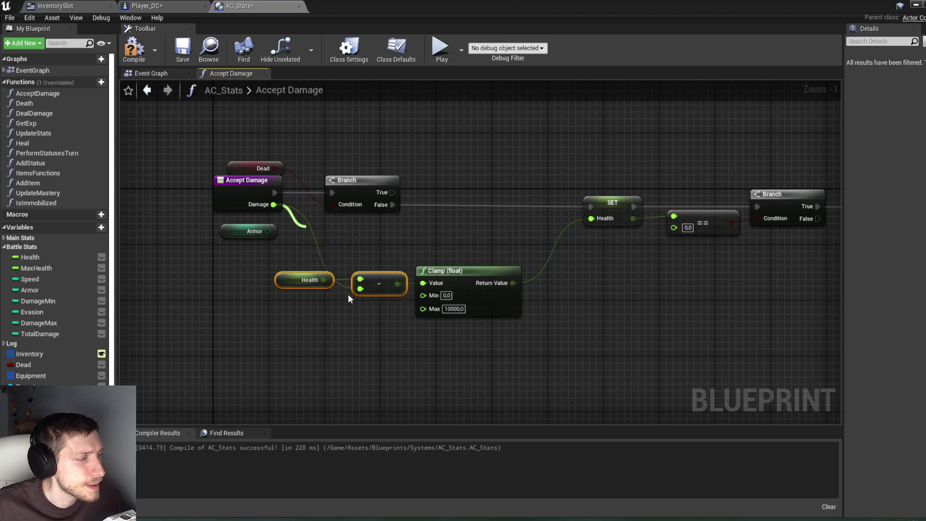
left_click_drag(342, 238, 346, 132)
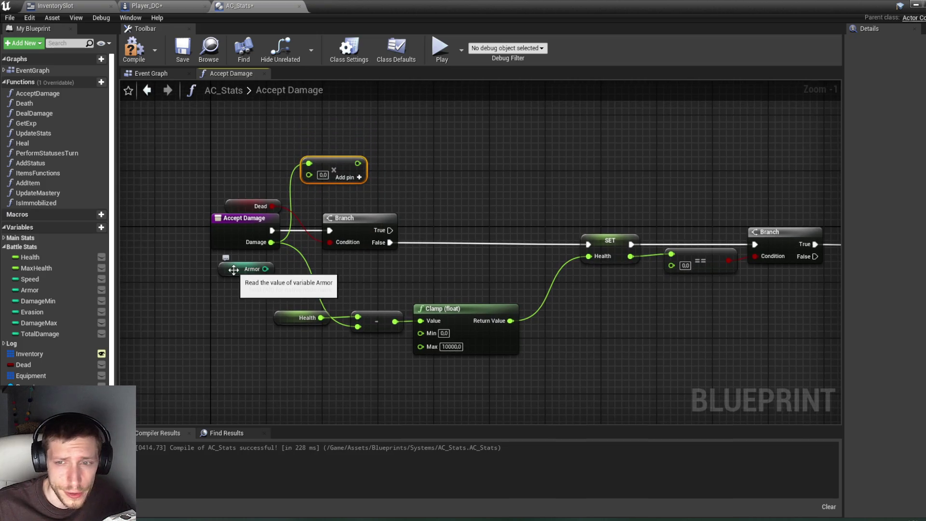
mouse_move(233, 269)
left_mouse_down()
mouse_move(237, 284)
mouse_move(286, 283)
left_mouse_up()
right_click(289, 280)
type("/")
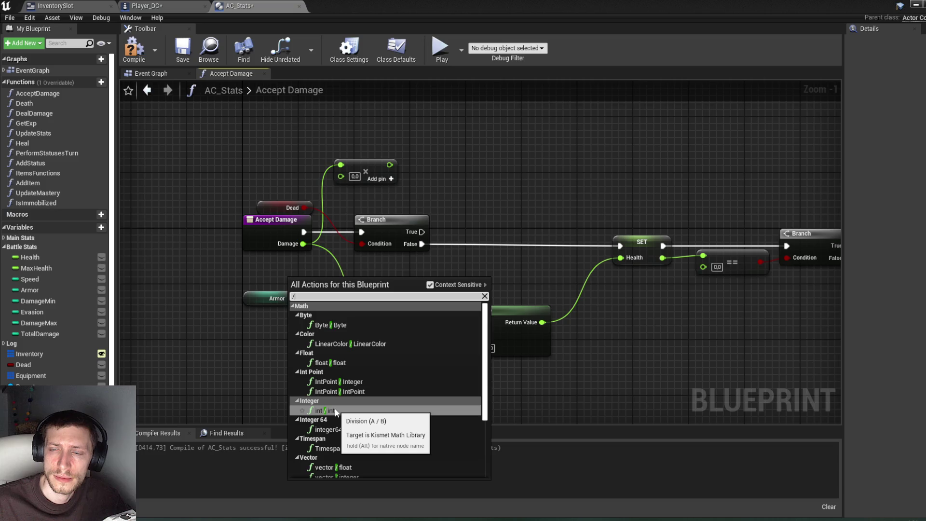
Add an int ÷ int node with 100 as the dividend.
left_click(335, 411)
left_click_drag(309, 288, 331, 271)
type("100")
key("Return")
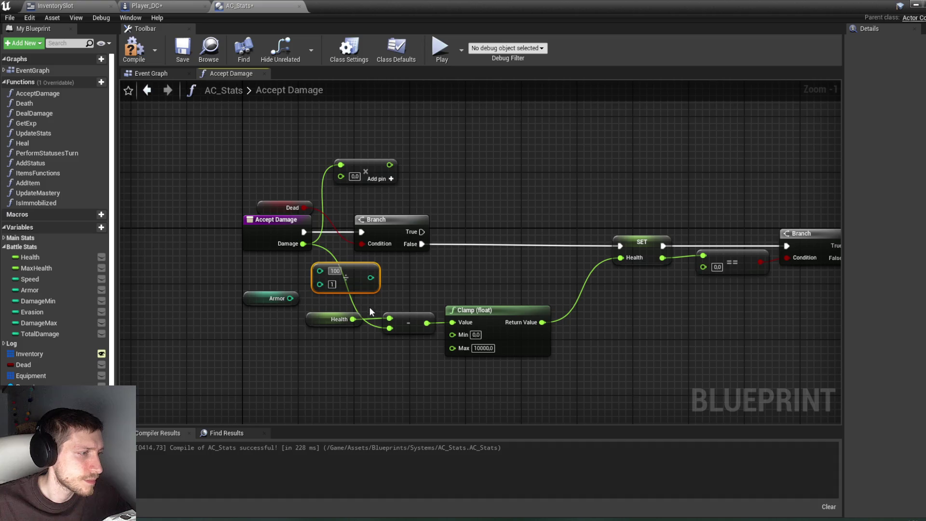
Add an int + int node computing Armor + 100.
mouse_move(279, 297)
left_mouse_down()
mouse_move(243, 290)
mouse_move(273, 291)
left_mouse_up()
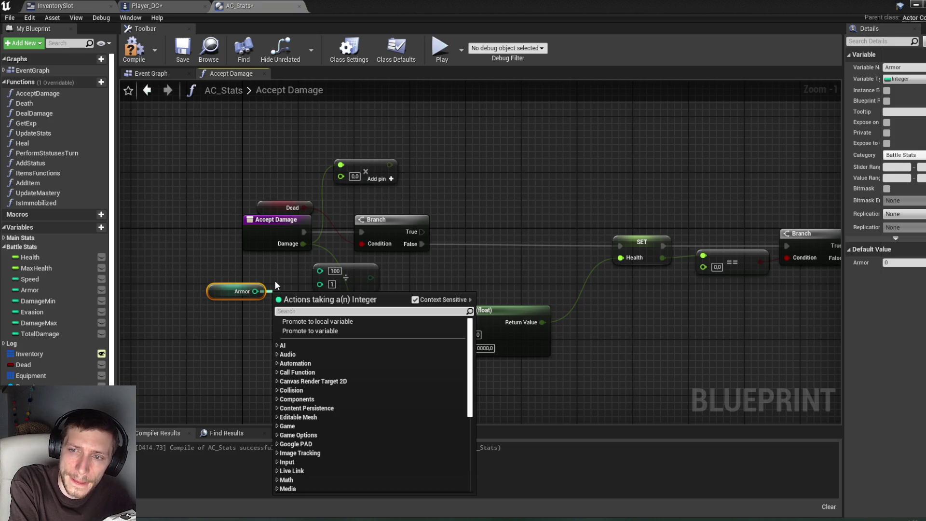
type("+")
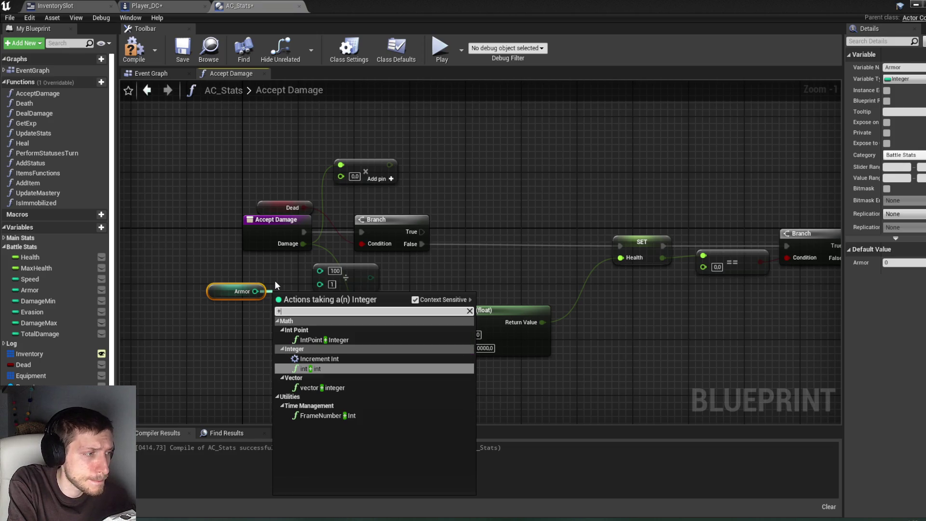
left_click(321, 370)
left_click_drag(291, 311, 292, 304)
left_click(292, 304)
type("100")
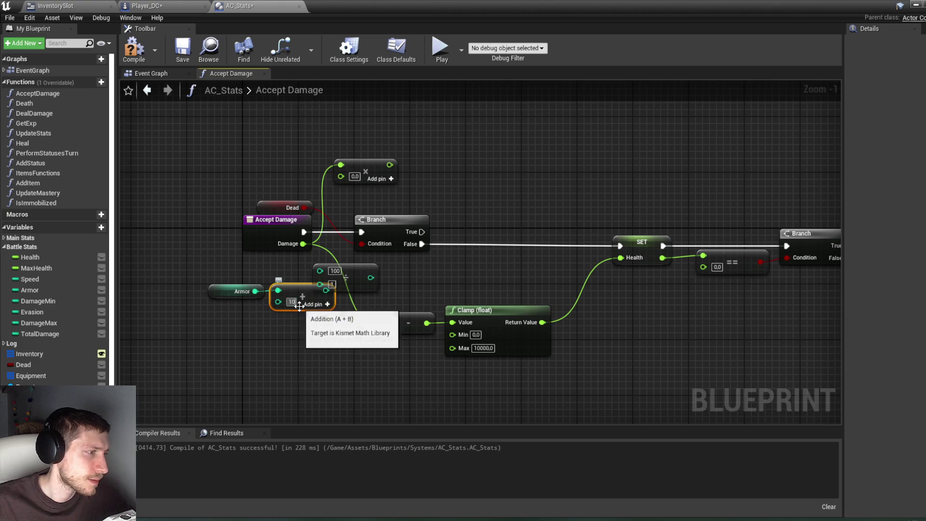
left_click(372, 304)
Wire the division result through a float conversion into the Damage multiply and arrange the nodes.
left_click_drag(289, 316, 226, 287)
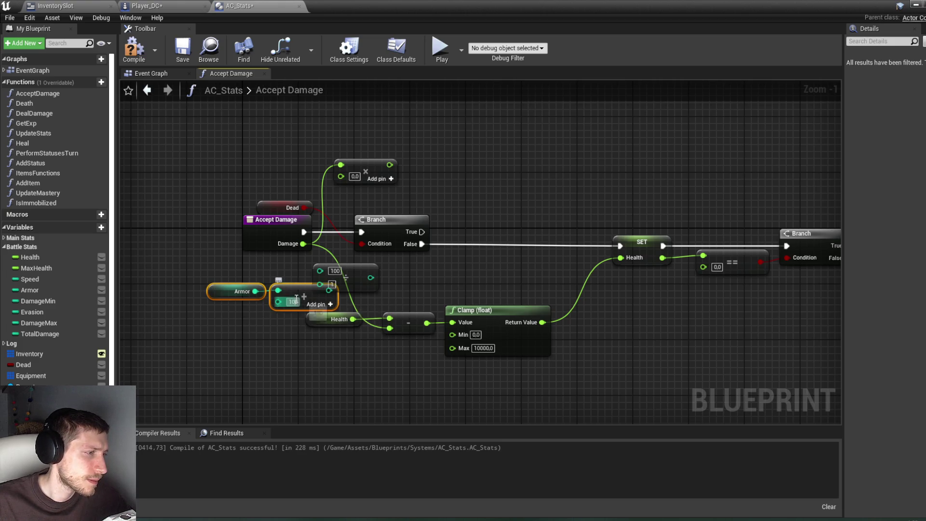
left_click_drag(300, 291, 271, 284)
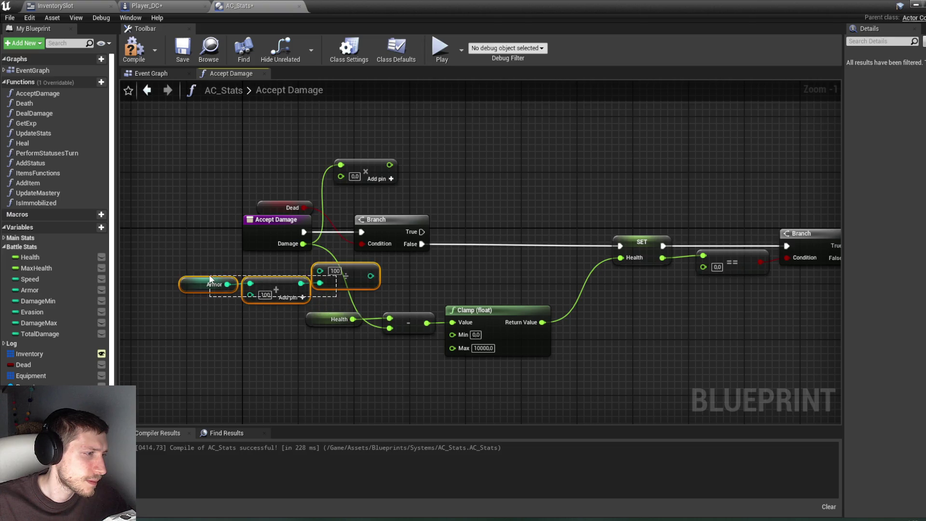
left_click(369, 277, "shift")
mouse_move(370, 275)
left_mouse_down()
mouse_move(346, 192)
mouse_move(352, 182)
left_mouse_up()
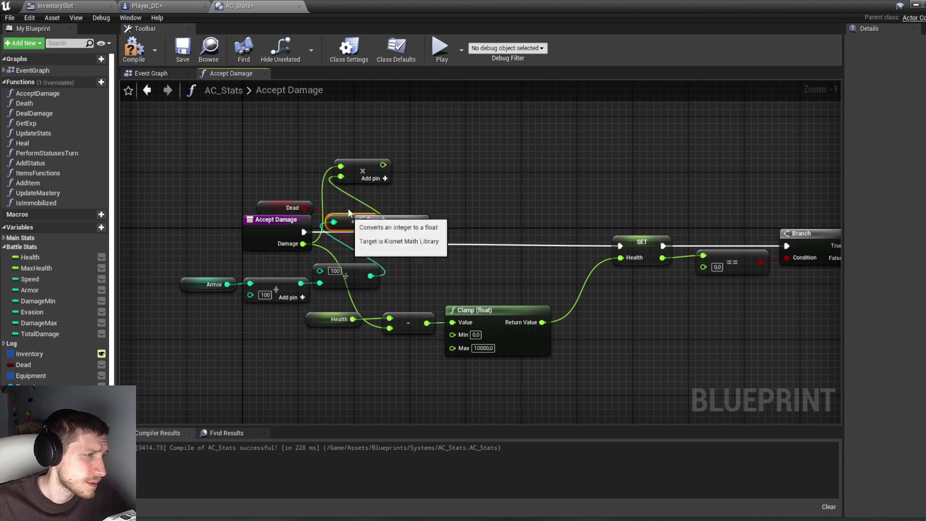
mouse_move(362, 171)
left_mouse_down()
mouse_move(397, 170)
mouse_move(421, 261)
mouse_move(389, 328)
left_mouse_up()
mouse_move(178, 308)
left_mouse_down()
mouse_move(318, 280)
mouse_move(306, 155)
mouse_move(273, 169)
left_mouse_up()
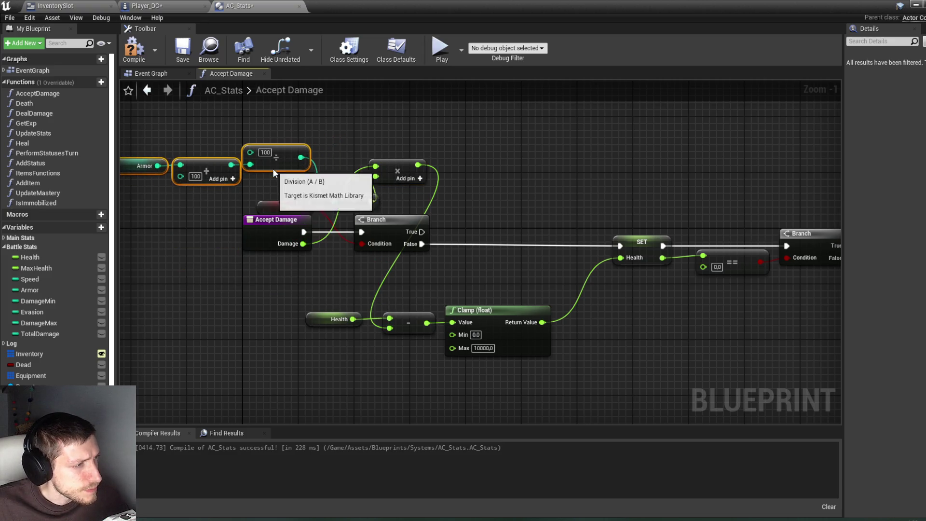
left_click_drag(383, 188, 341, 195)
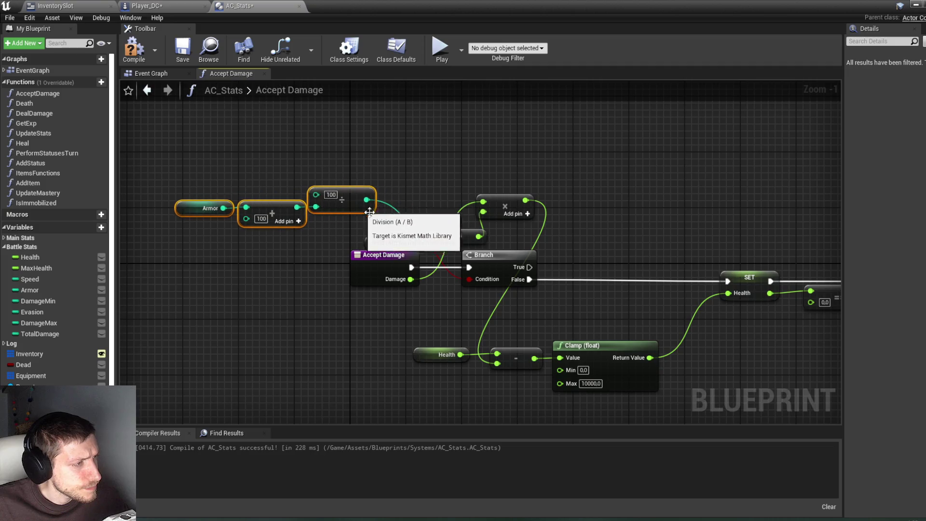
left_click_drag(457, 237, 400, 203)
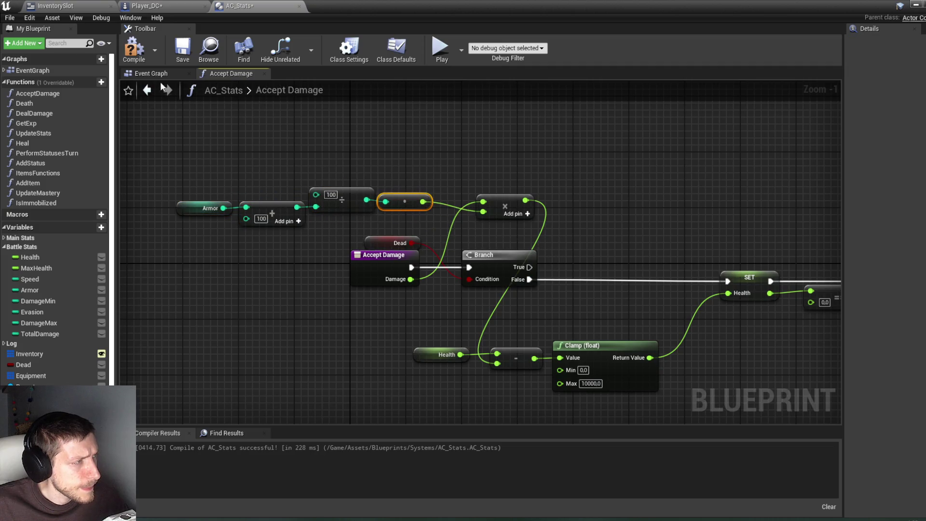
Compile and save AC_Stats, then launch the Windows Calculator.
left_click(143, 59)
key("ctrl+s")
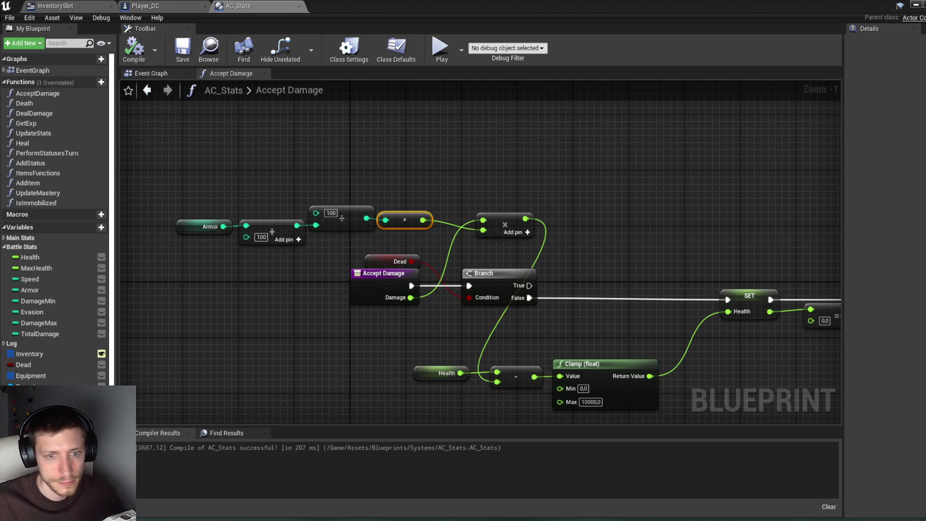
key("XF86Calculator")
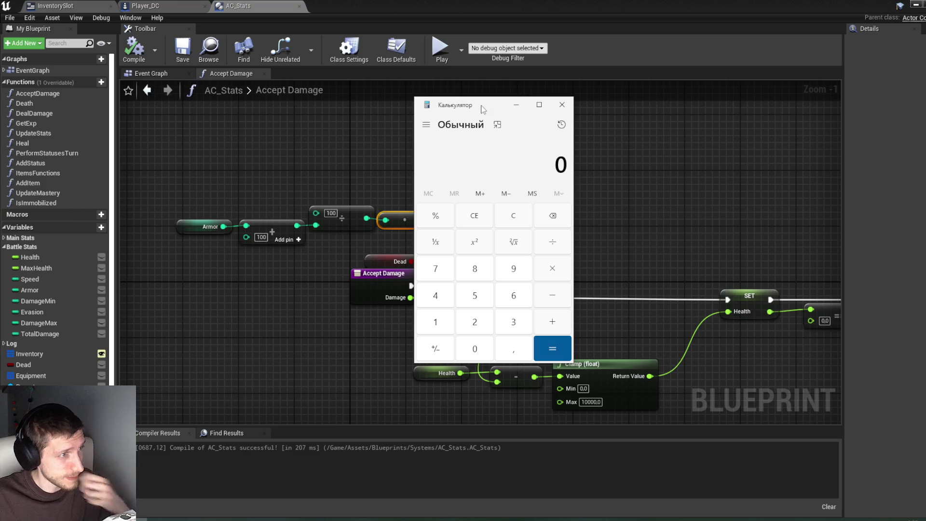
left_click_drag(490, 107, 602, 141)
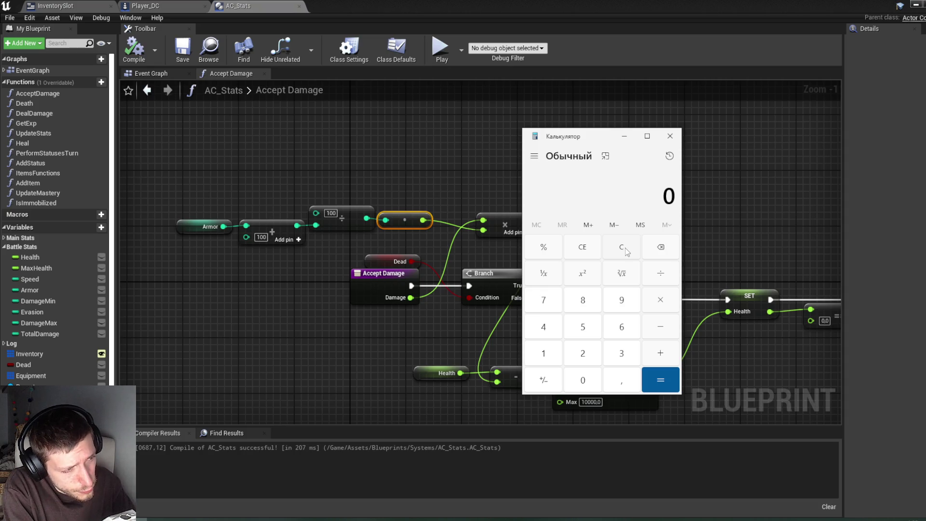
type("12")
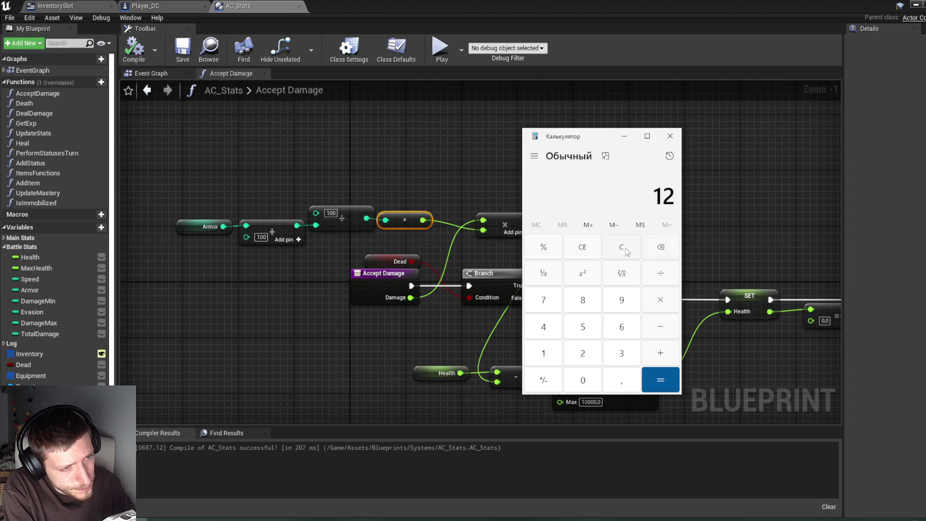
left_click(624, 248)
type("15")
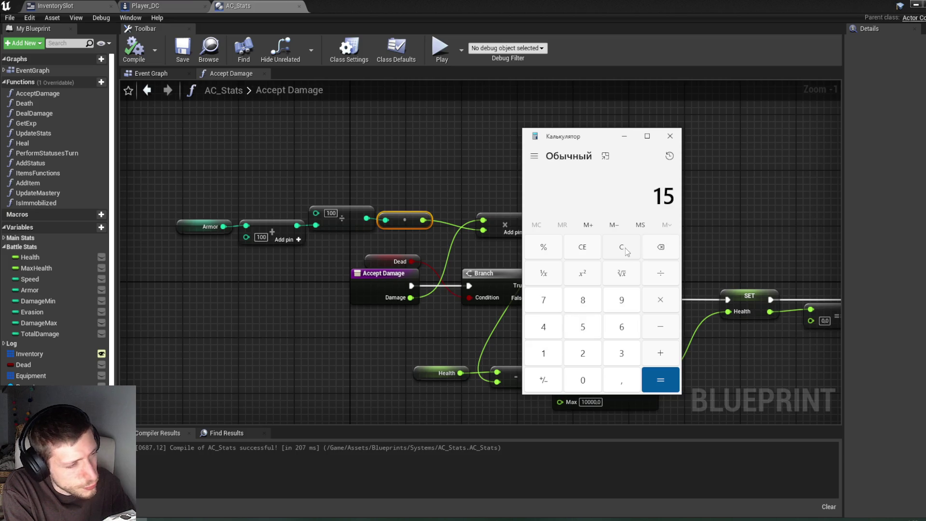
left_click(625, 248)
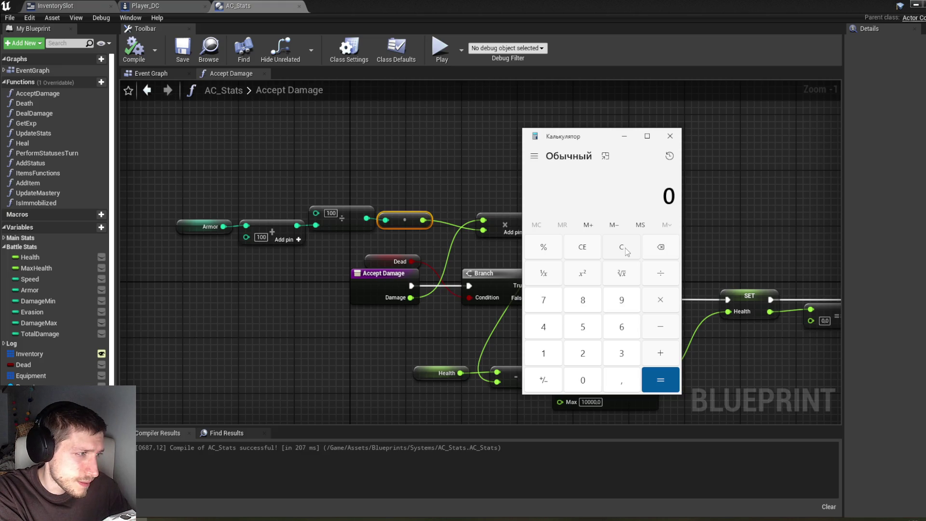
type("100")
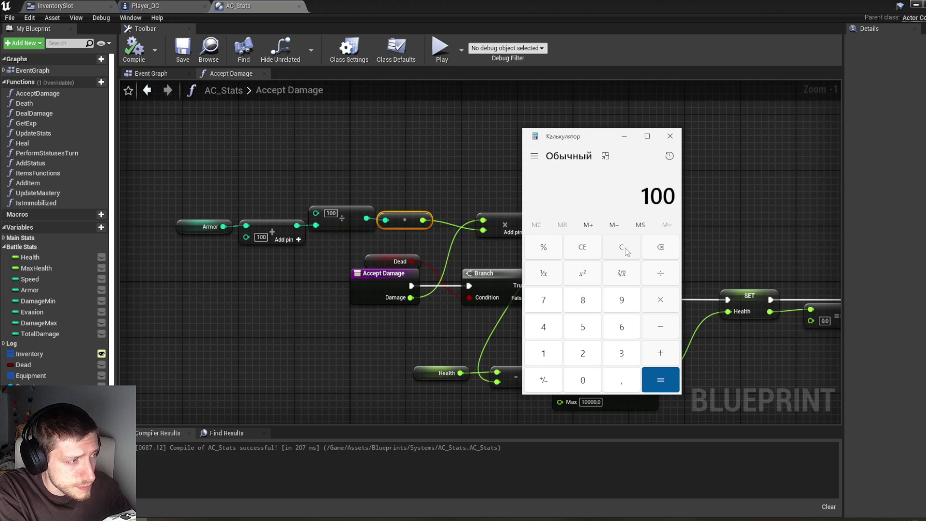
key("slash")
type("120")
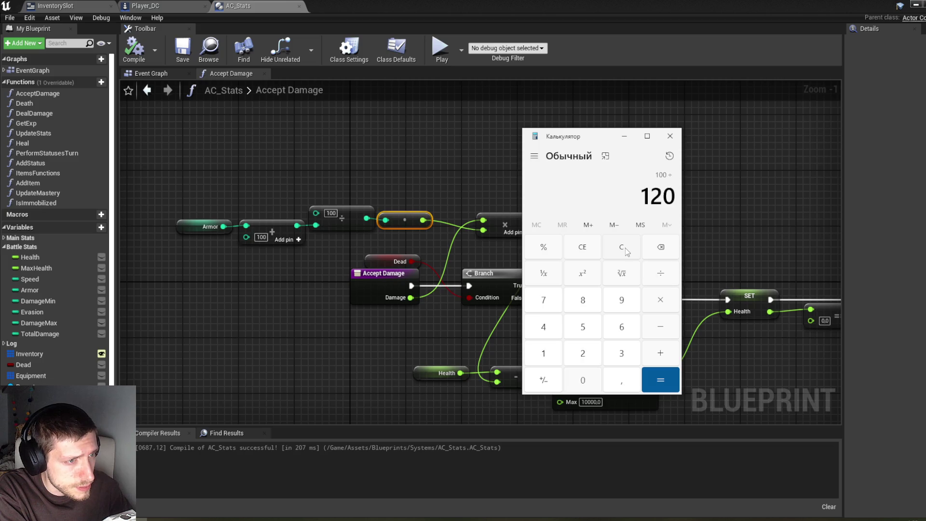
key("Return")
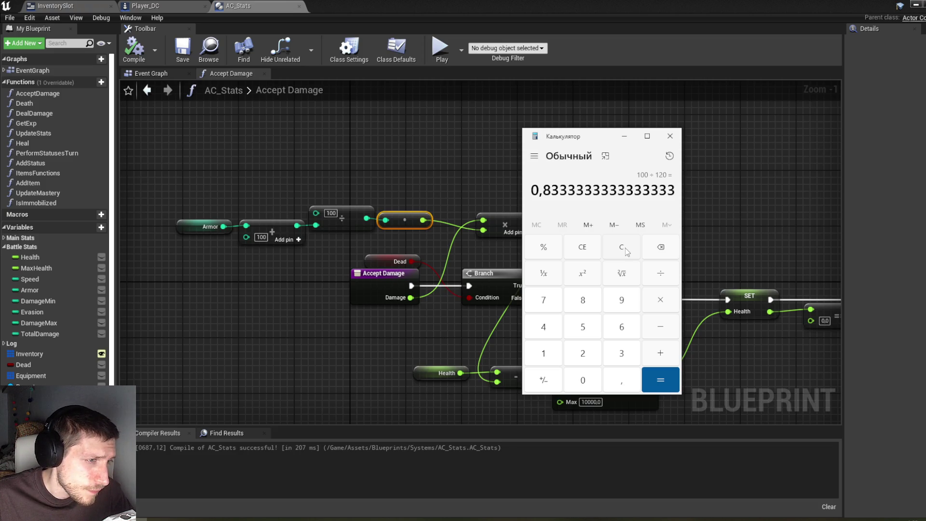
left_click(625, 247)
type("15")
key("asterisk")
type("0,83")
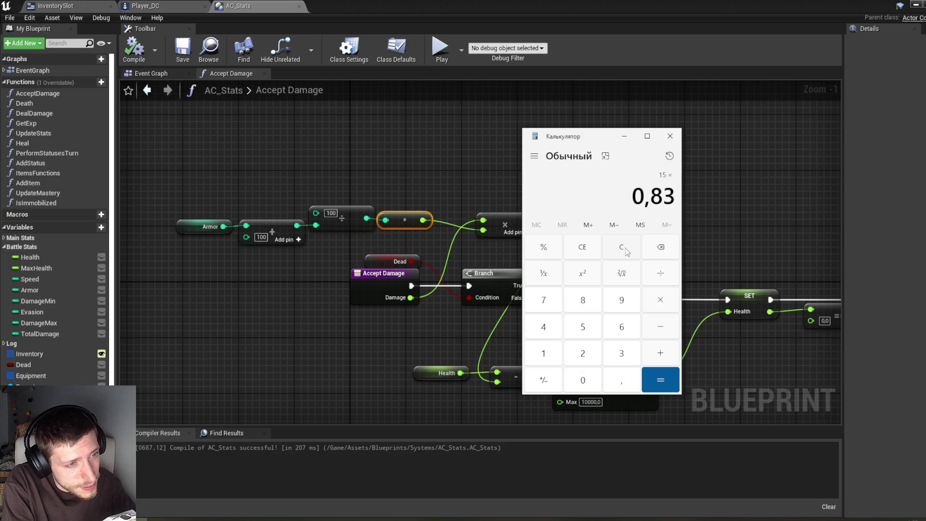
key("Return")
left_click(625, 248)
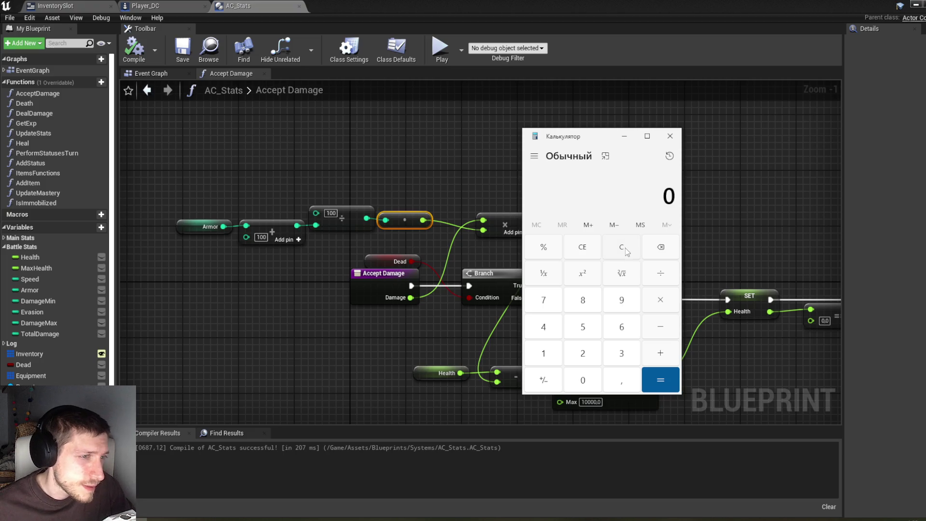
left_click(670, 136)
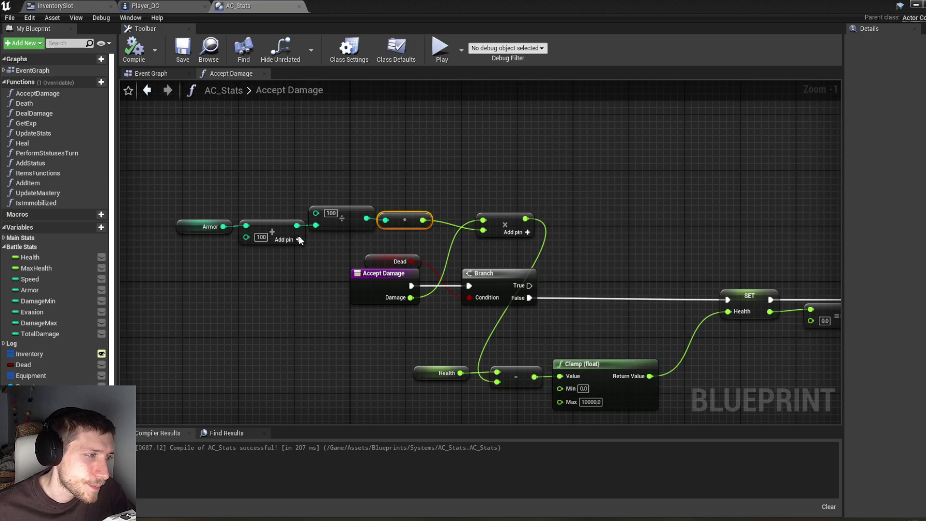
Move the Armor, add, divide, convert and multiply nodes down beside Health, then compile AC_Stats.
left_click_drag(218, 243, 397, 172)
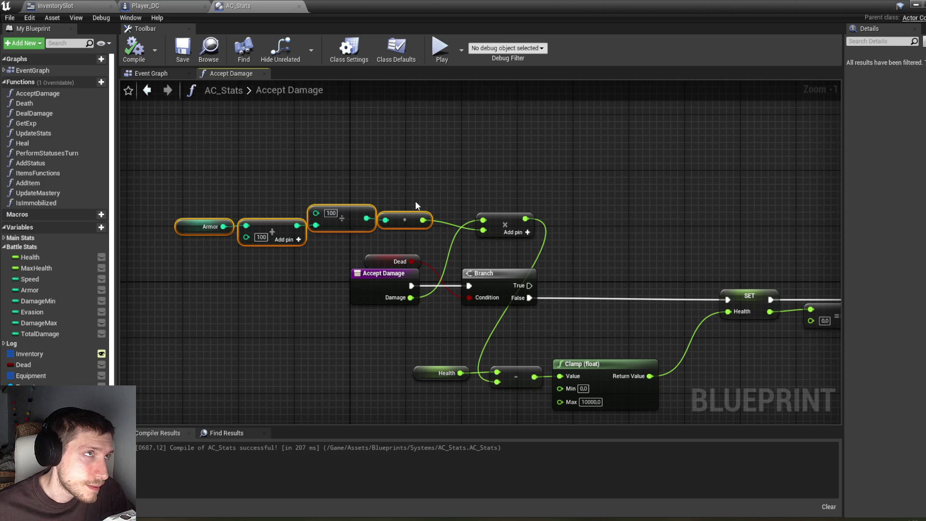
mouse_move(406, 217)
left_mouse_down()
mouse_move(434, 231)
mouse_move(399, 193)
left_mouse_up()
left_click(319, 167)
mouse_move(319, 171)
left_mouse_down()
mouse_move(467, 207)
mouse_move(417, 354)
left_mouse_up()
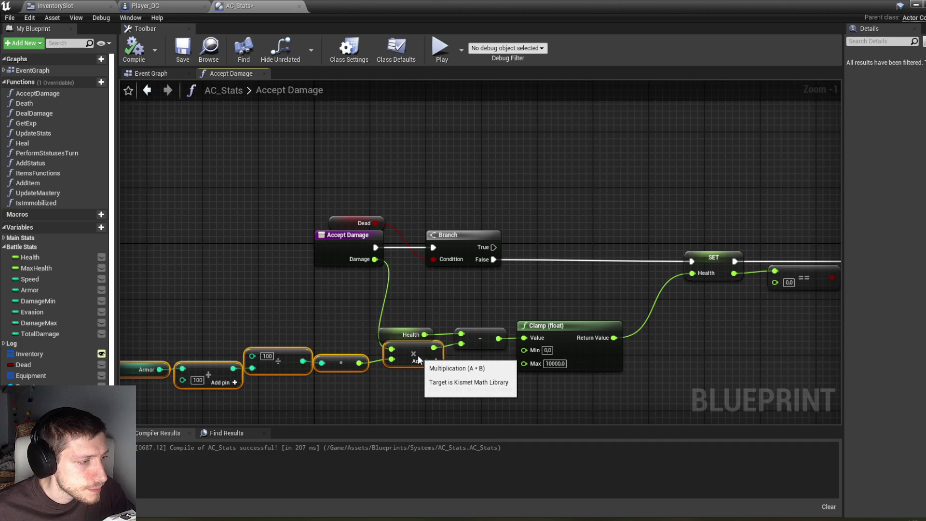
scroll(521, 258, "down", 2)
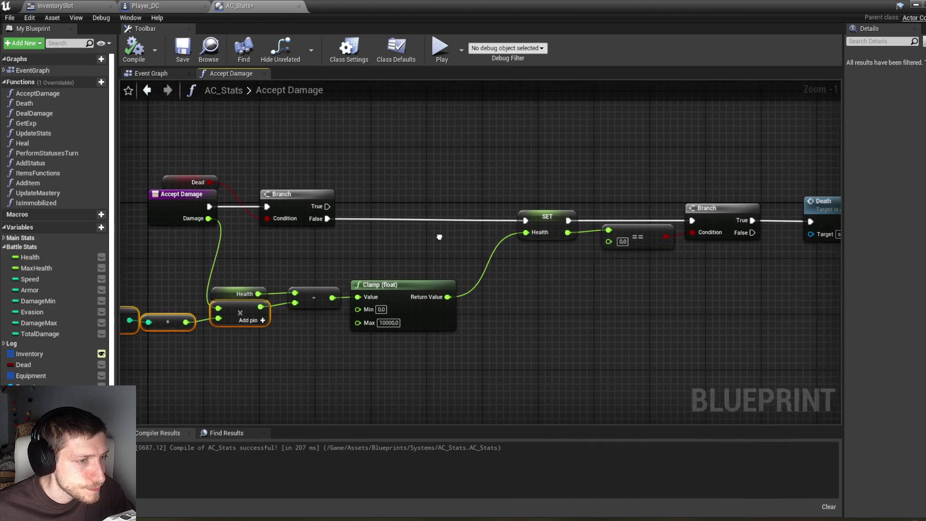
scroll(560, 279, "up", 1)
left_click_drag(578, 279, 580, 279)
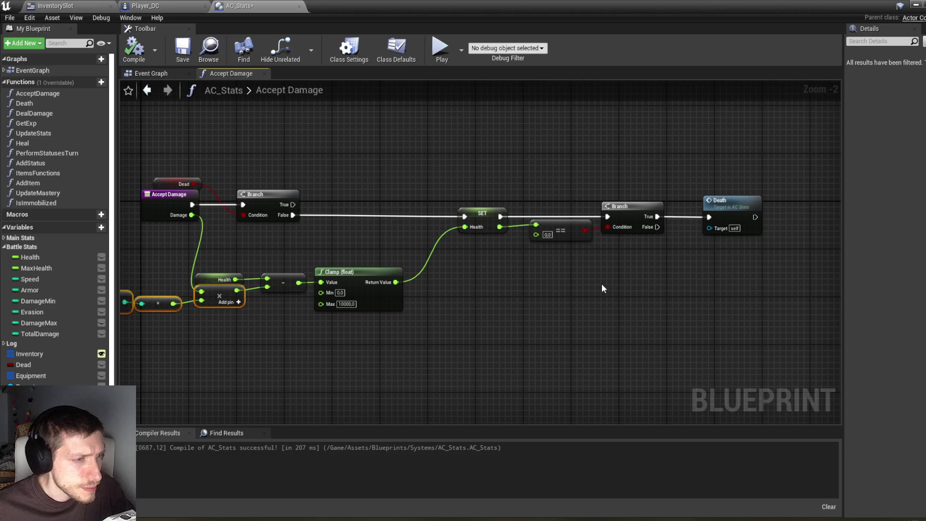
left_click(144, 56)
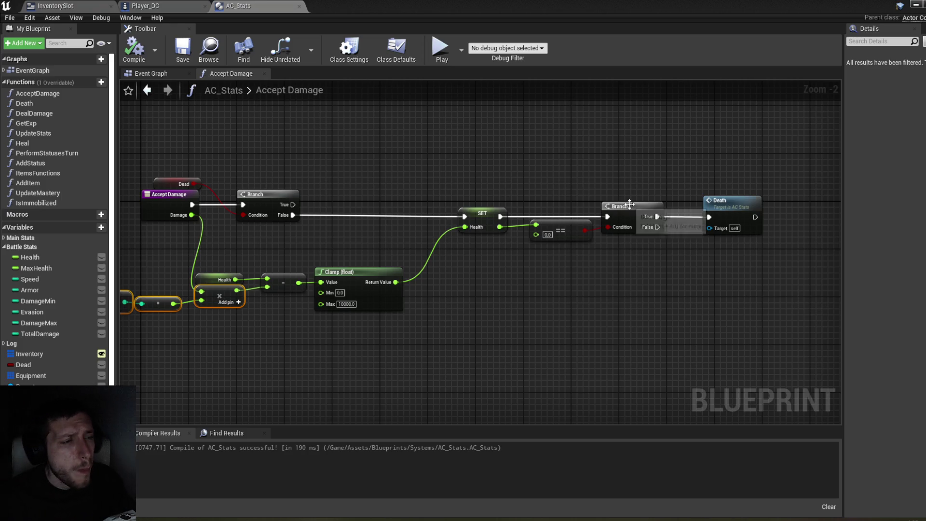
Pan to the armor nodes, then switch over to the Player_DC blueprint.
left_click_drag(506, 163, 543, 147)
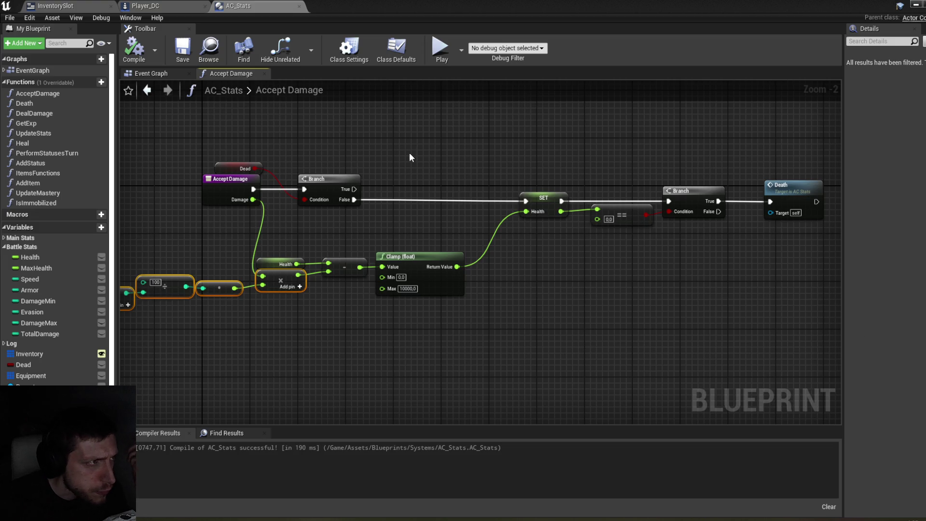
left_click(157, 4)
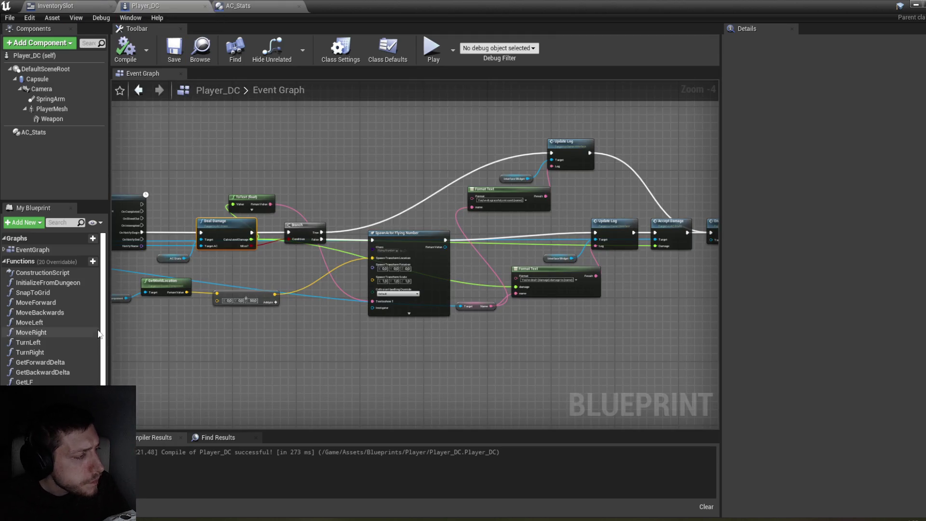
Add a Recalculate Armor function to Player_DC, then compile and save.
scroll(107, 372, "down", 3)
scroll(108, 373, "down", 2)
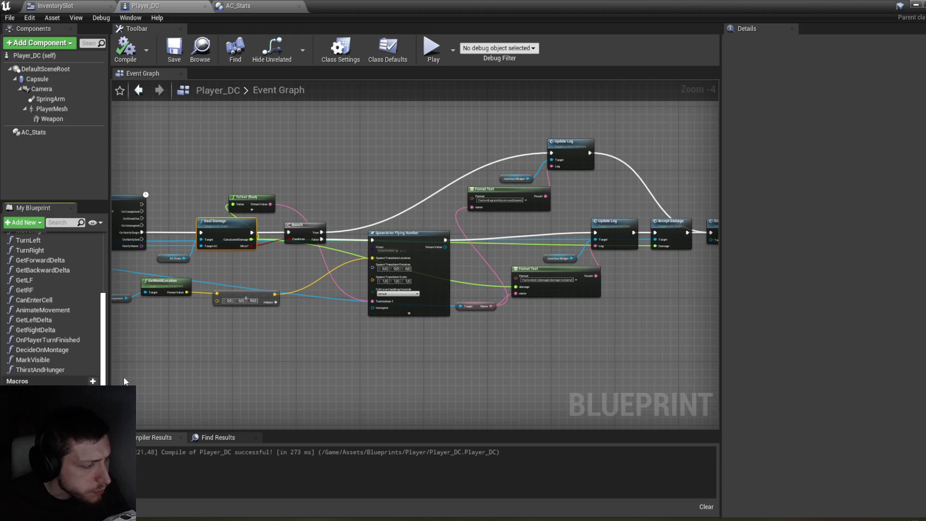
scroll(58, 309, "up", 5)
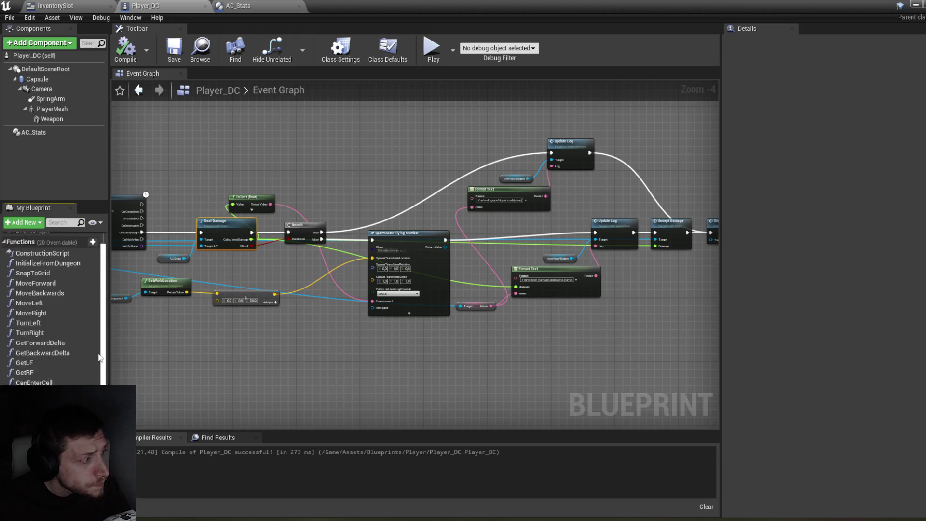
left_click(83, 261)
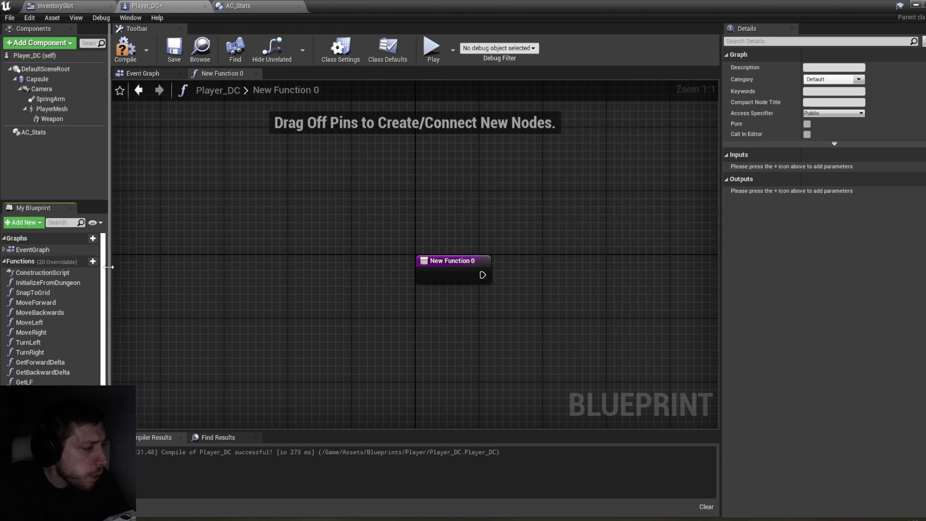
key("Return")
left_click_drag(470, 218, 197, 178)
left_click(129, 57)
key("ctrl+s")
Place an AC Stats reference in the function graph with an Equipment getter beside it.
mouse_move(34, 133)
left_mouse_down()
mouse_move(184, 171)
mouse_move(163, 191)
mouse_move(258, 185)
left_mouse_up()
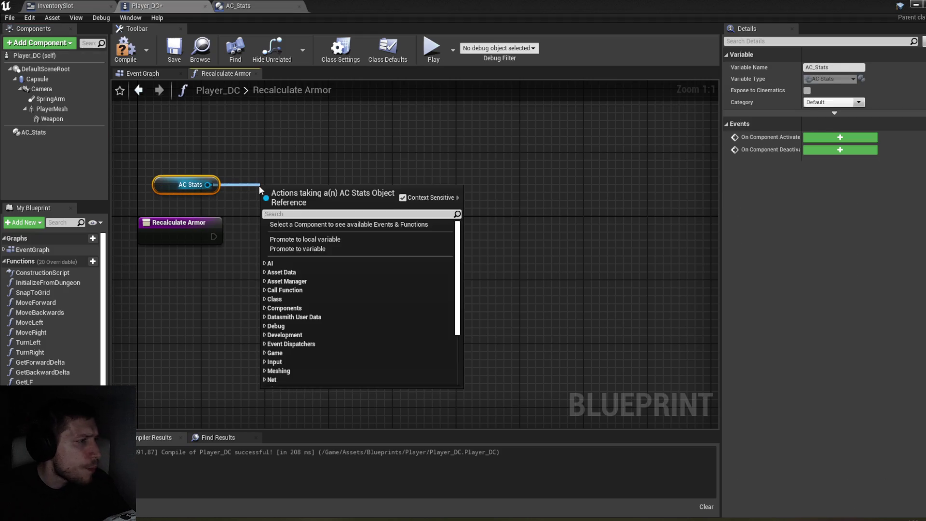
type("eq")
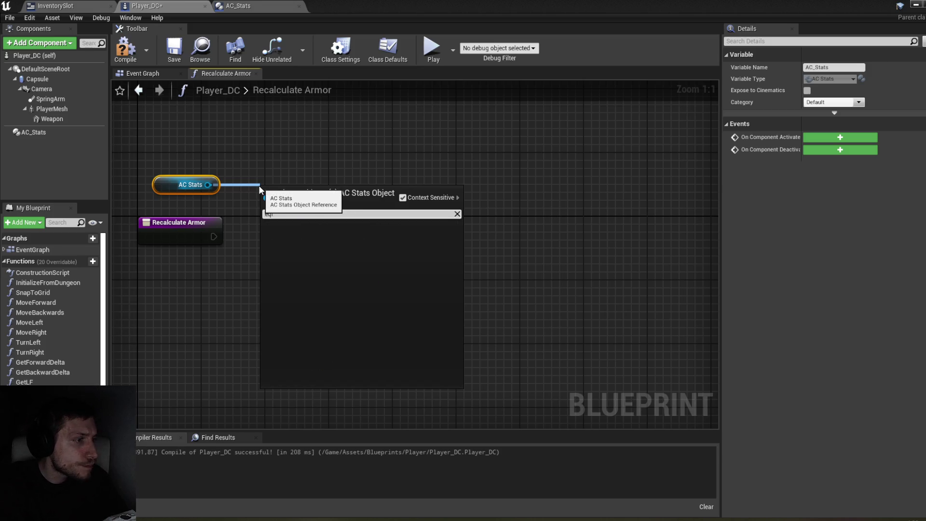
type("uip")
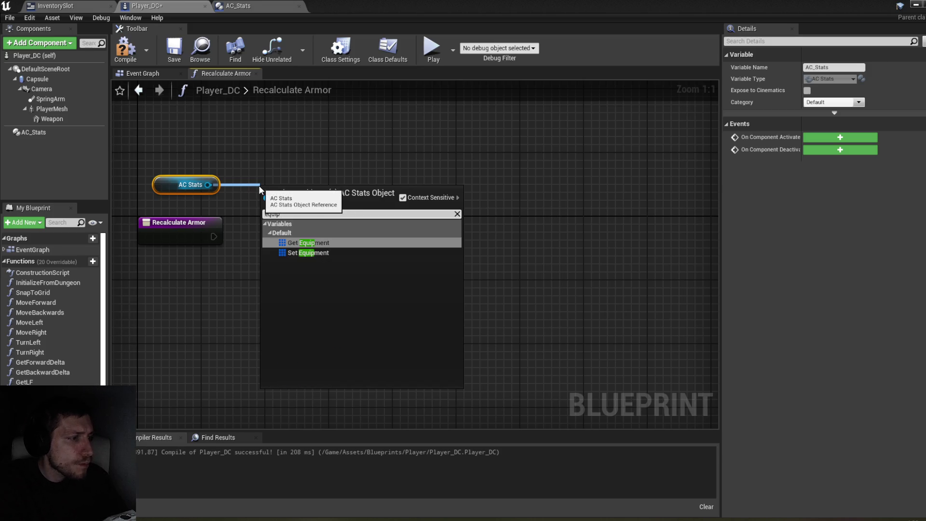
left_click(314, 244)
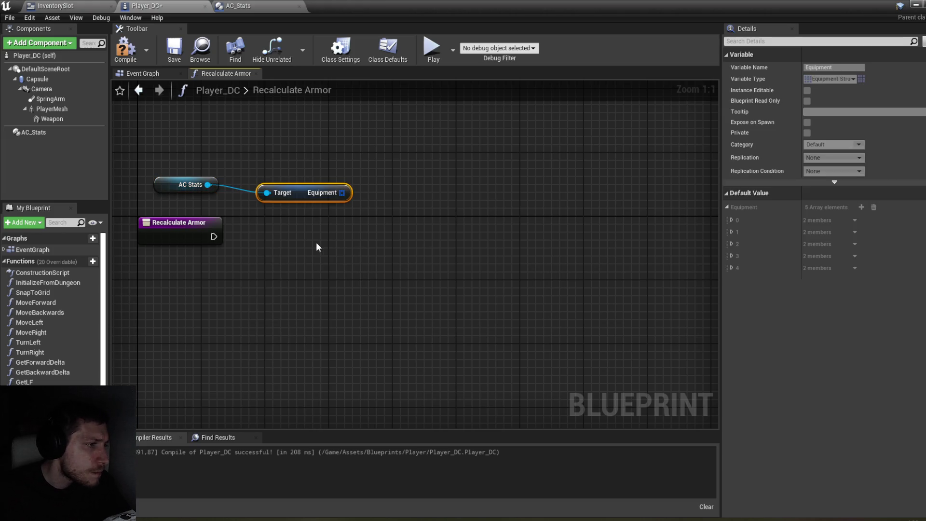
left_click_drag(301, 196, 269, 188)
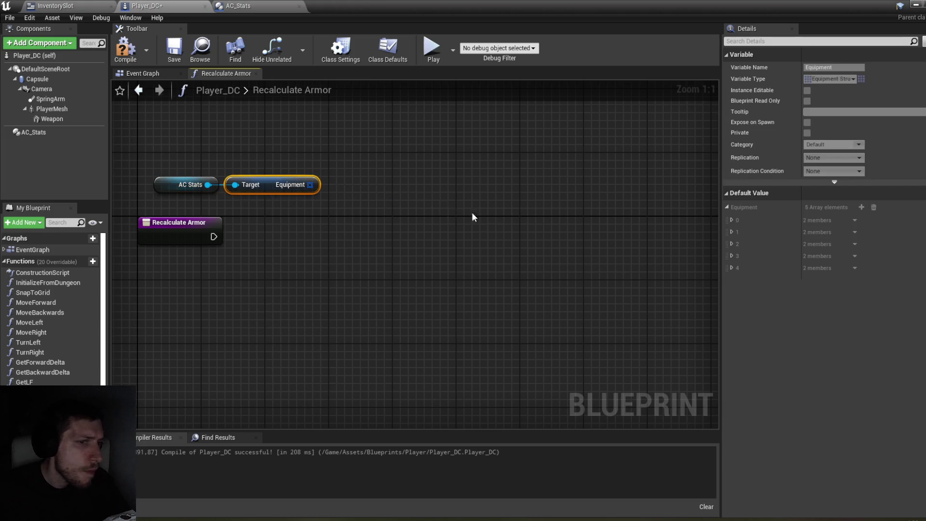
Check the fifth equipment entry's defaults, then select the AC Stats and Equipment nodes.
left_click(731, 268)
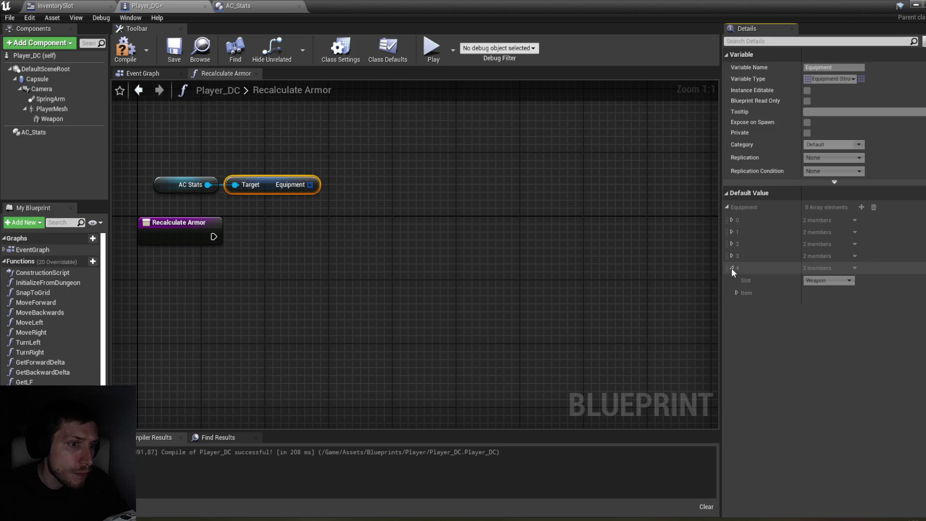
left_click(731, 268)
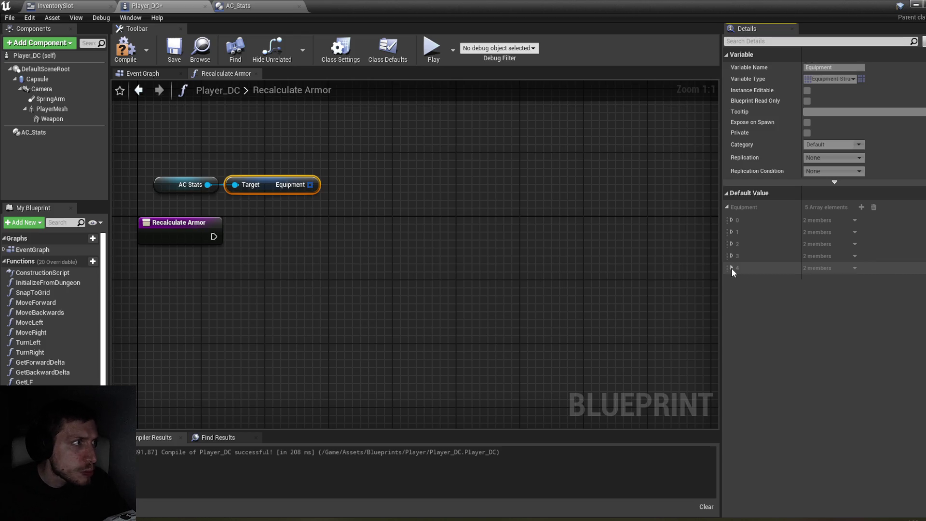
scroll(82, 369, "down", 4)
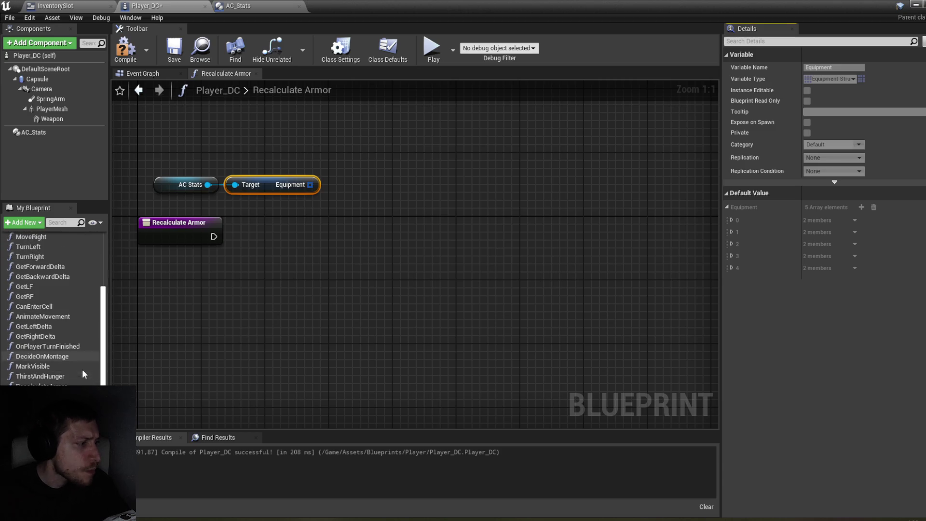
scroll(83, 345, "down", 4)
scroll(83, 343, "down", 3)
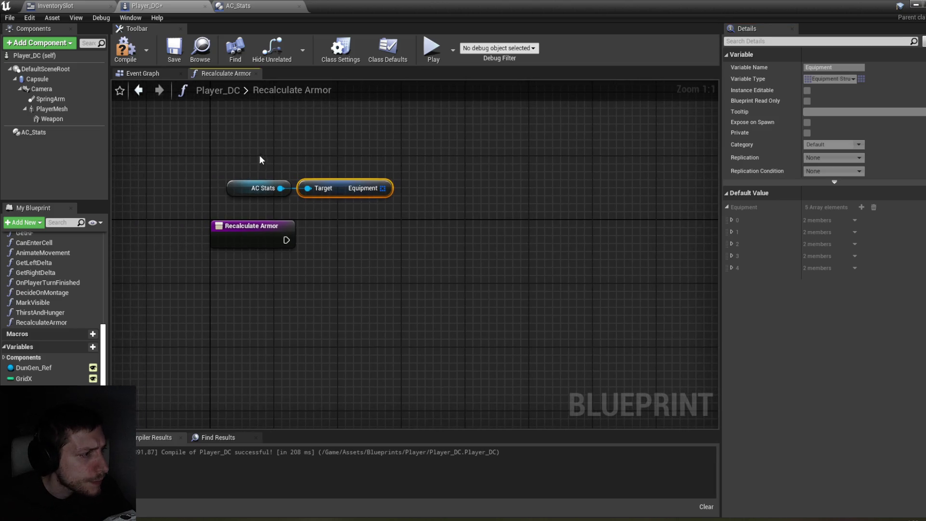
left_click_drag(261, 152, 357, 197)
Delete the AC Stats and Equipment nodes from Recalculate Armor and recompile Player_DC.
key("Delete")
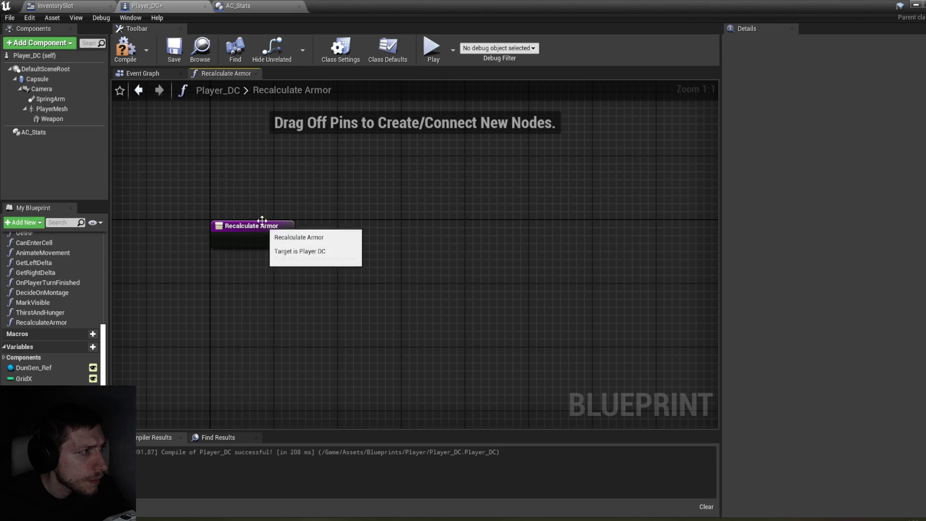
left_click(125, 48)
left_click_drag(290, 182, 283, 153)
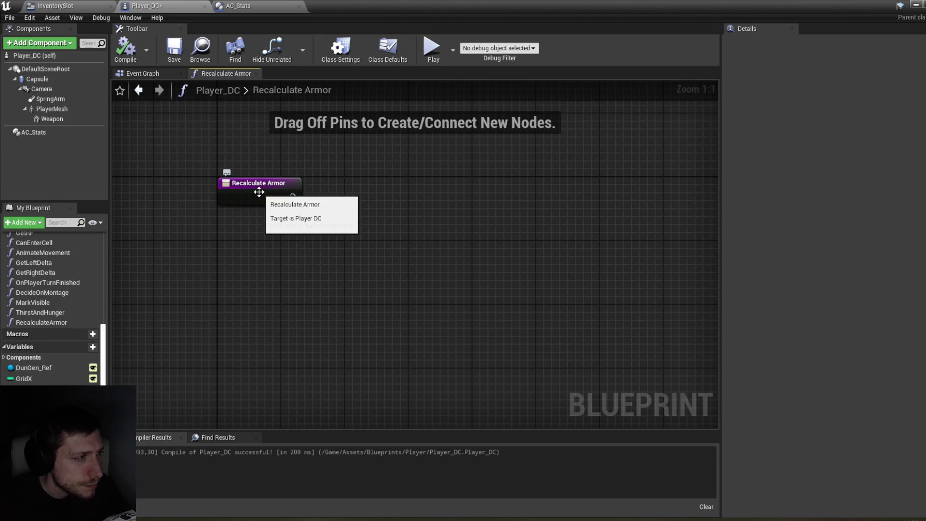
Return to the Player_DC event graph, then switch to AC_Stats and compile it.
left_click(156, 75)
left_click(56, 323)
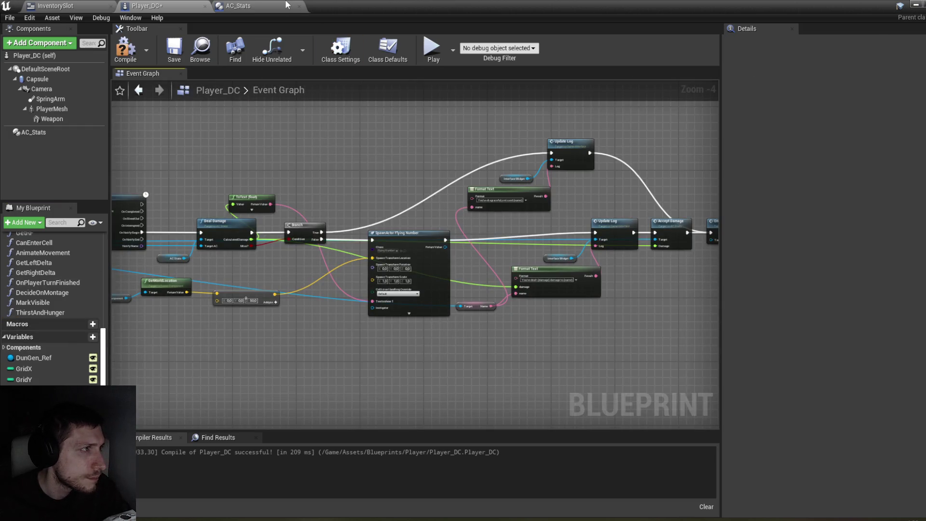
left_click(287, 5)
left_click(135, 52)
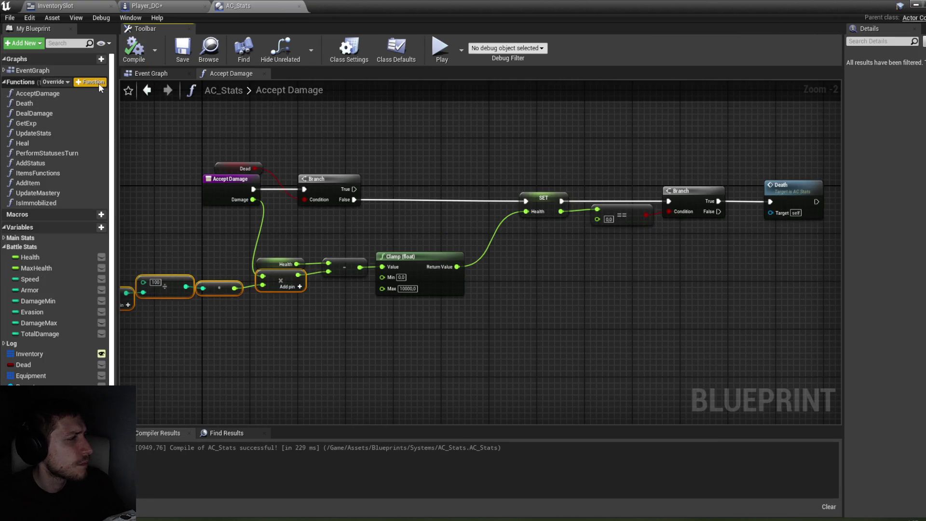
Review the UpdateStats function, nudge the Evasion SET node left, and save all blueprints.
double_click(57, 134)
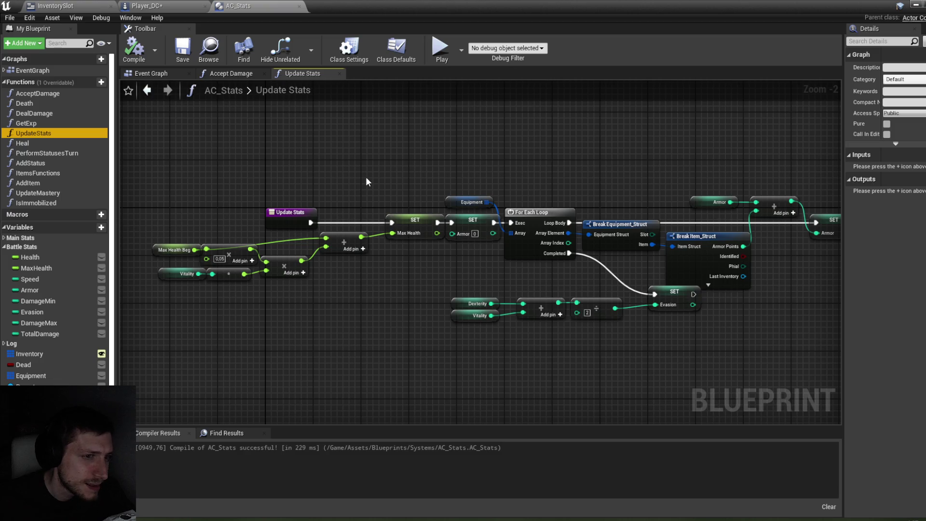
left_click_drag(563, 169, 448, 166)
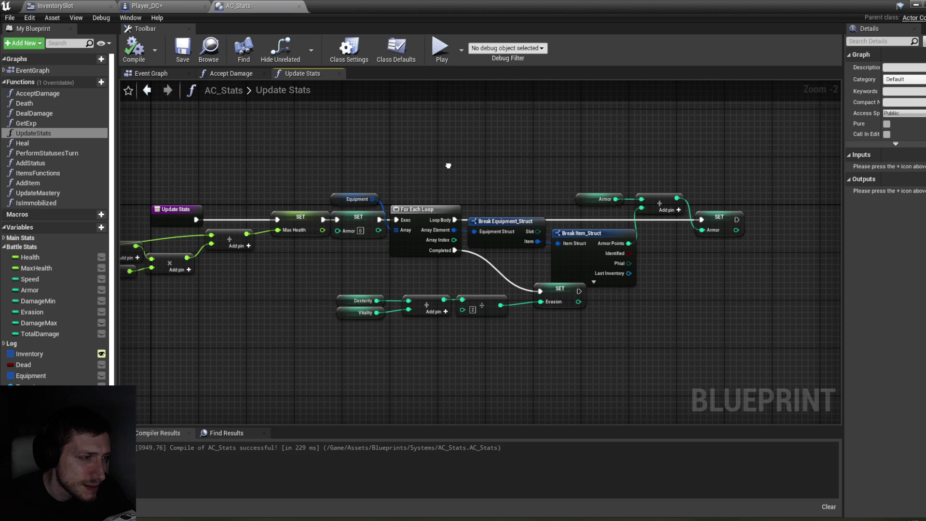
left_click_drag(448, 165, 451, 166)
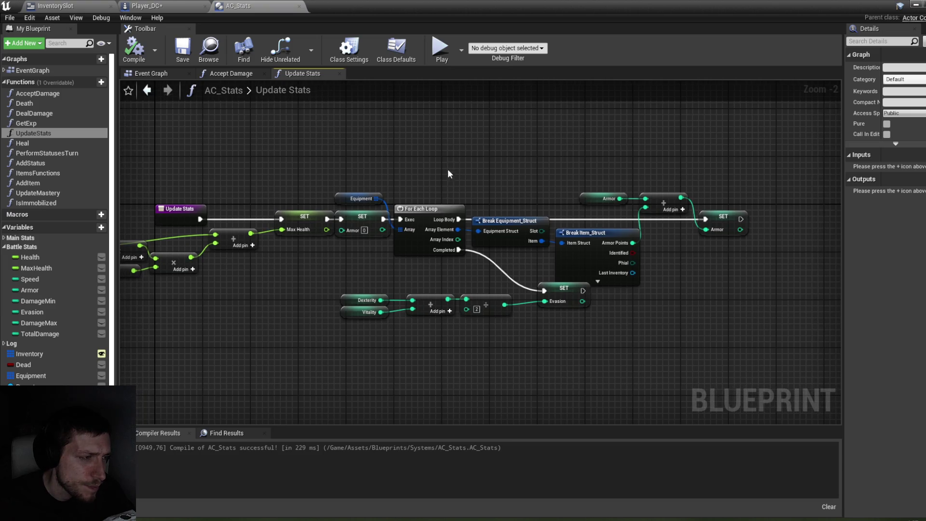
left_click_drag(776, 347, 721, 316)
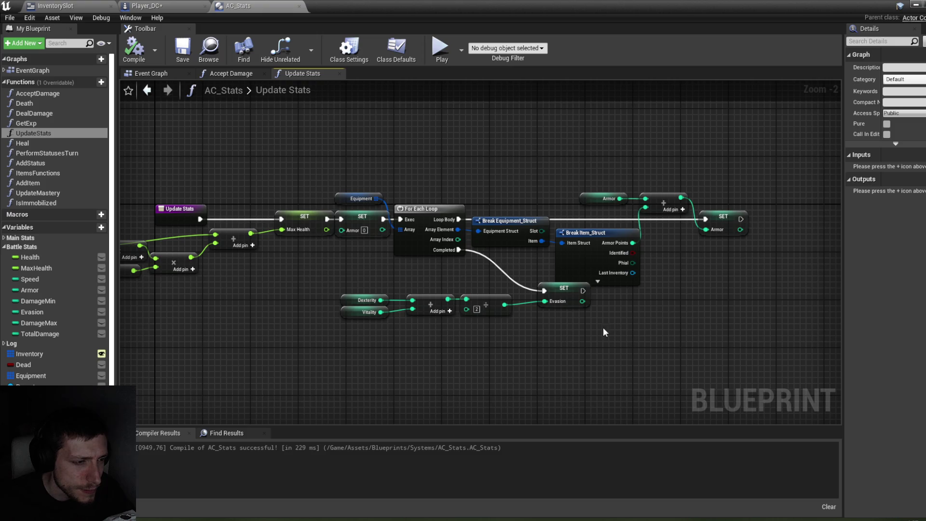
left_click_drag(562, 291, 544, 296)
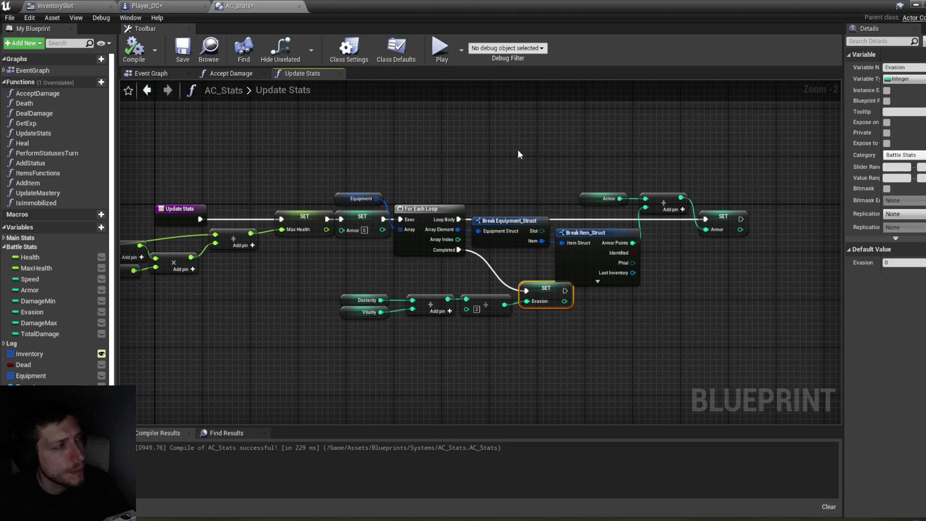
left_click_drag(518, 150, 483, 149)
key("ctrl+shift+s")
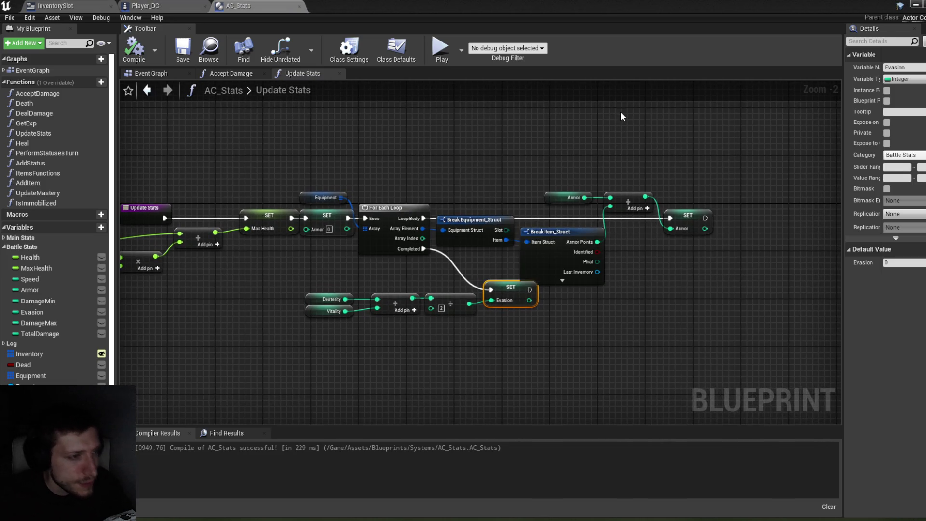
Recompile Player_DC and bring up the InventorySlot widget's On Drop graph.
left_click(183, 5)
key("F7")
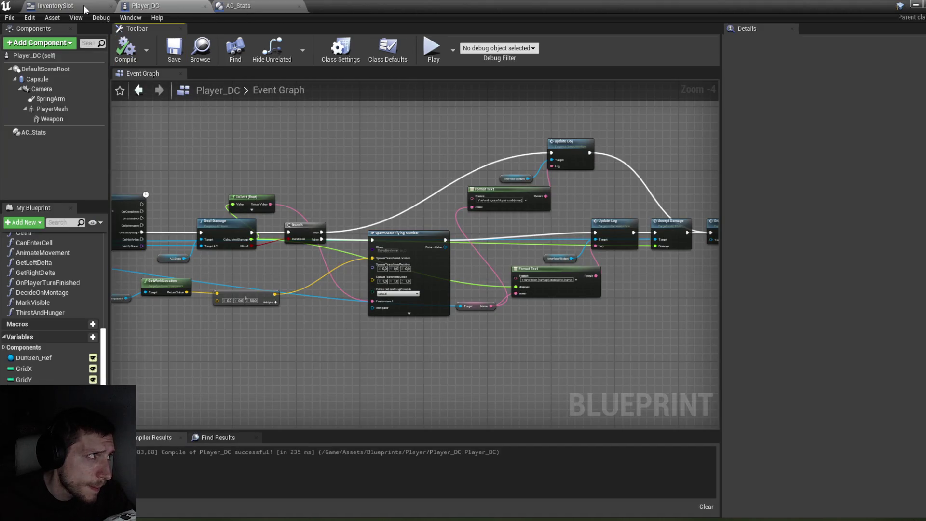
left_click(75, 5)
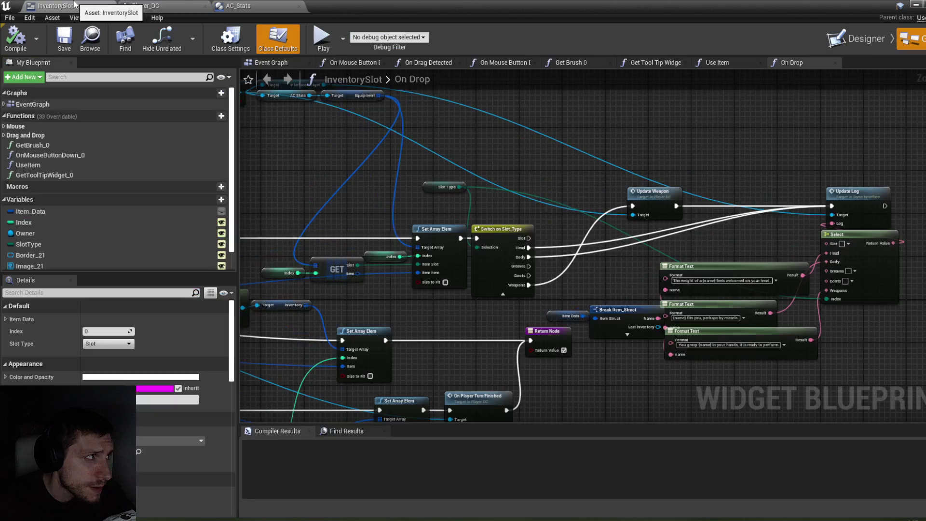
Add an Update Stats call off AC Stats in On Drop, placed beside Update Log.
left_click_drag(560, 151, 451, 145)
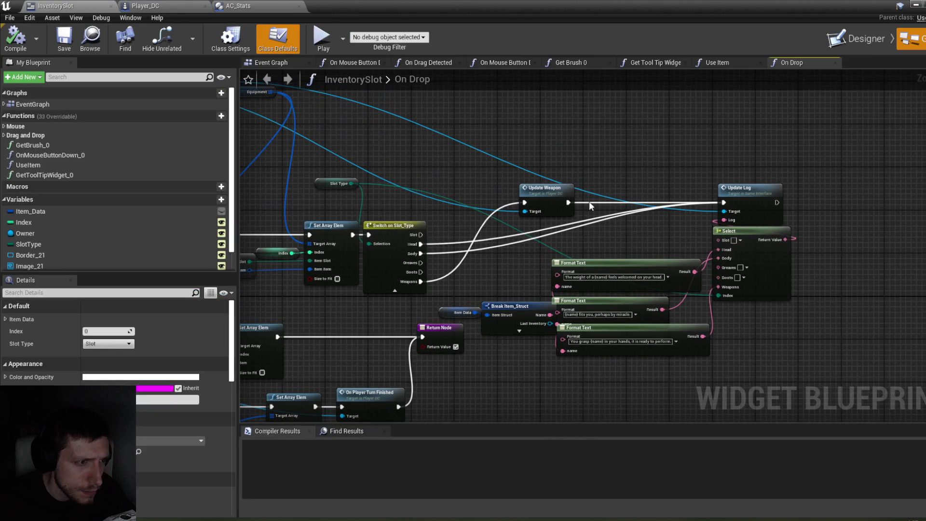
mouse_move(584, 183)
left_mouse_down()
mouse_move(618, 182)
mouse_move(573, 257)
mouse_move(621, 172)
mouse_move(604, 183)
left_mouse_up()
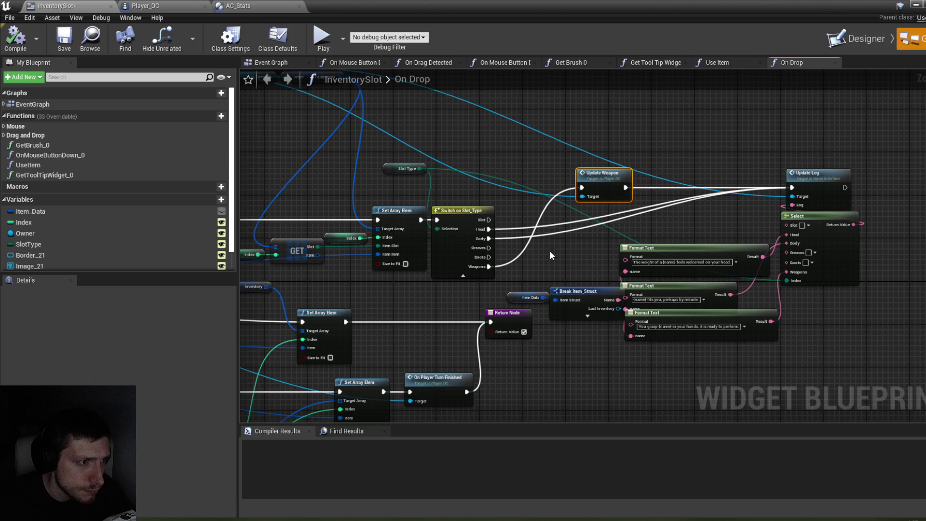
mouse_move(520, 210)
left_mouse_down()
mouse_move(638, 285)
mouse_move(632, 271)
left_mouse_up()
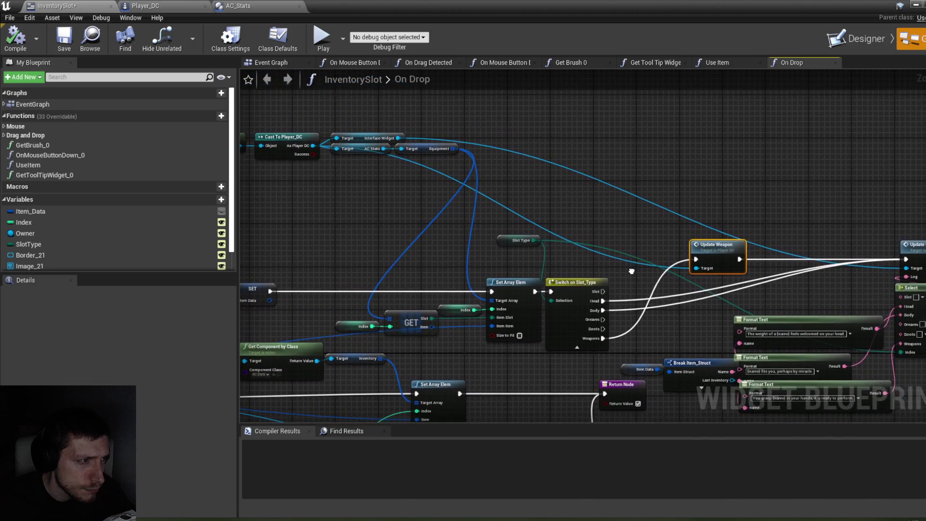
mouse_move(383, 149)
left_mouse_down()
mouse_move(444, 192)
mouse_move(619, 208)
left_mouse_up()
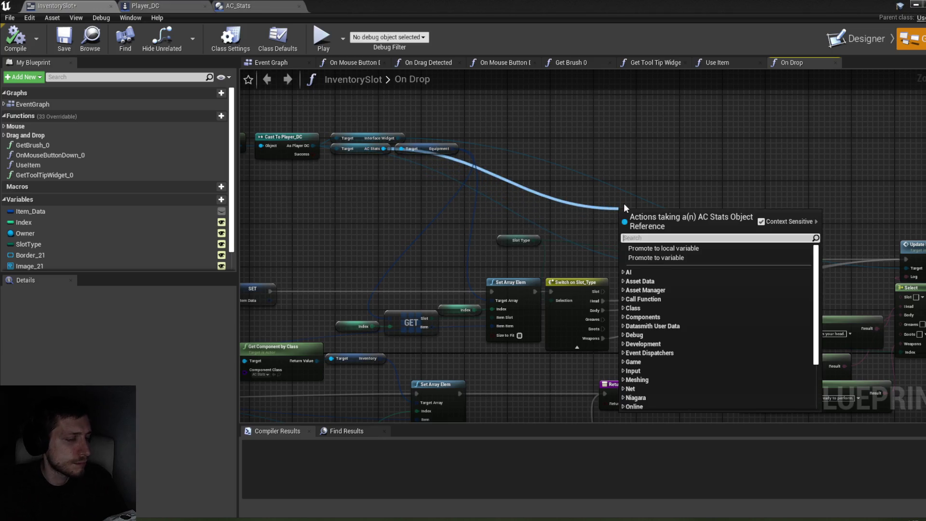
type("update")
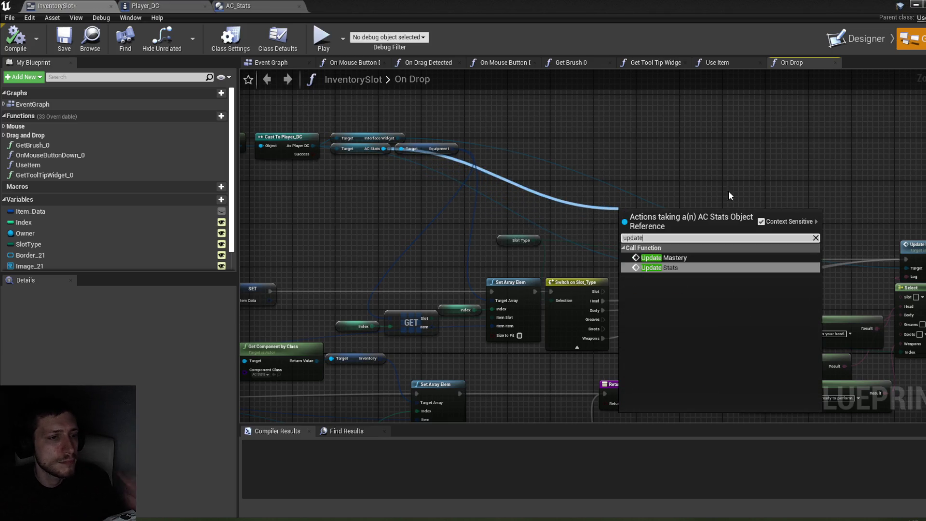
left_click(695, 266)
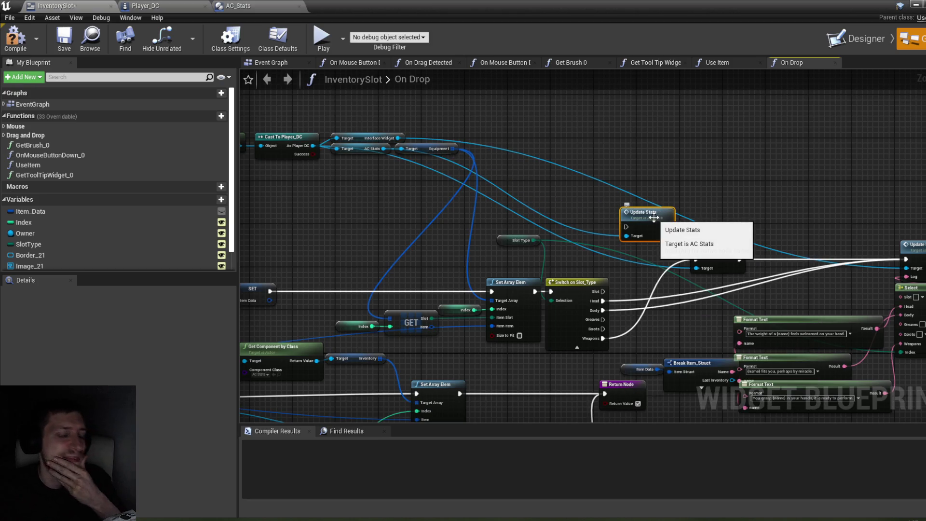
mouse_move(665, 223)
left_mouse_down()
mouse_move(571, 175)
mouse_move(620, 208)
mouse_move(646, 240)
mouse_move(624, 237)
mouse_move(622, 167)
mouse_move(621, 178)
left_mouse_up()
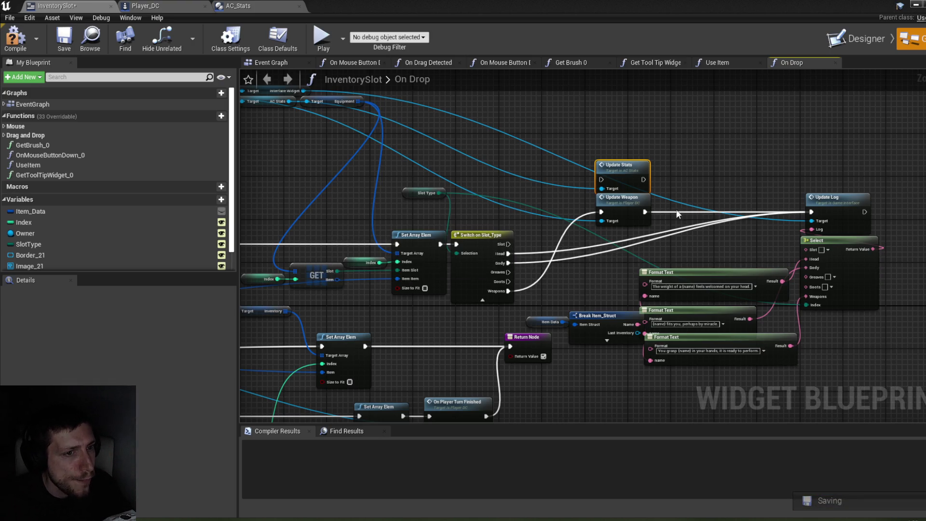
left_click_drag(572, 180, 729, 212)
Wire the Head, Greaves and Boots cases into Update Stats, compile, and minimize the editor.
mouse_move(447, 249)
left_mouse_down()
mouse_move(532, 227)
mouse_move(697, 211)
left_mouse_up()
mouse_move(447, 268)
left_mouse_down()
mouse_move(701, 203)
mouse_move(696, 209)
left_mouse_up()
mouse_move(447, 268)
left_mouse_down()
mouse_move(695, 209)
mouse_move(861, 211)
left_mouse_up()
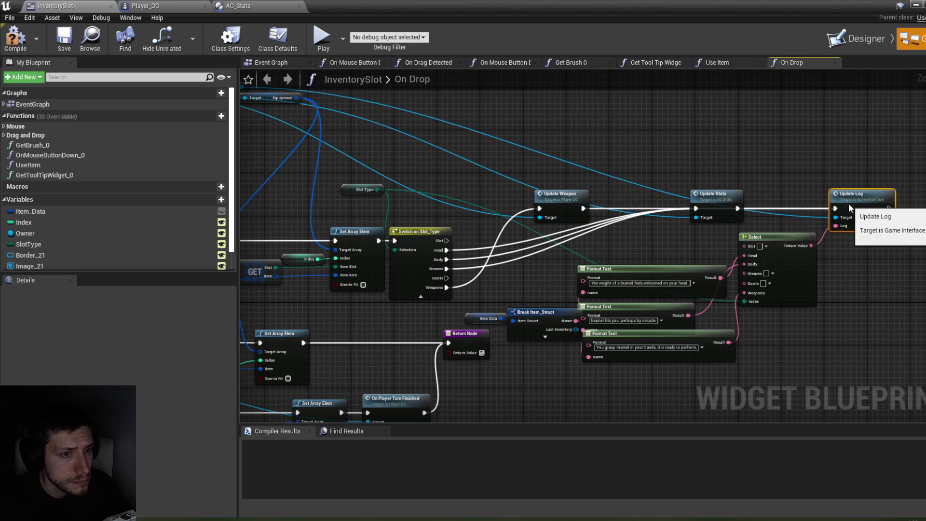
left_click_drag(446, 279, 448, 278)
left_click(15, 38)
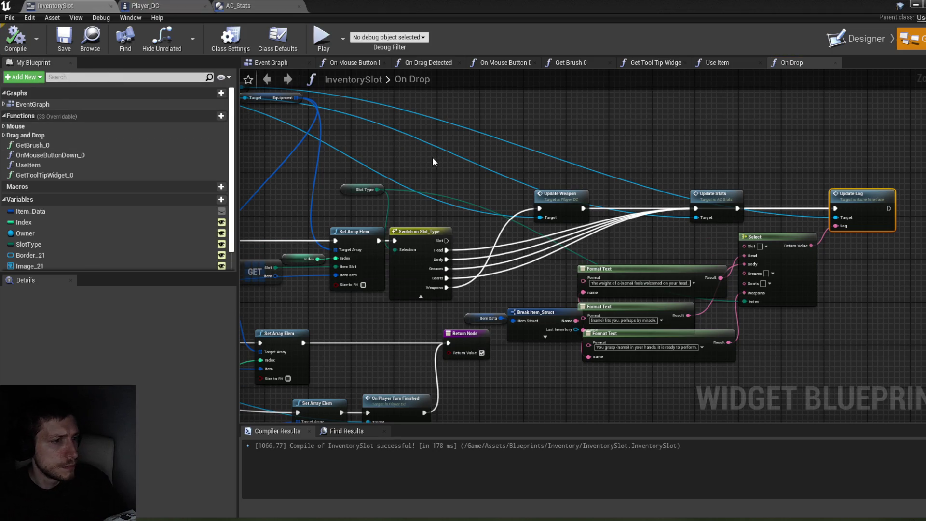
mouse_move(428, 155)
left_mouse_down()
mouse_move(480, 163)
mouse_move(408, 137)
mouse_move(361, 134)
left_mouse_up()
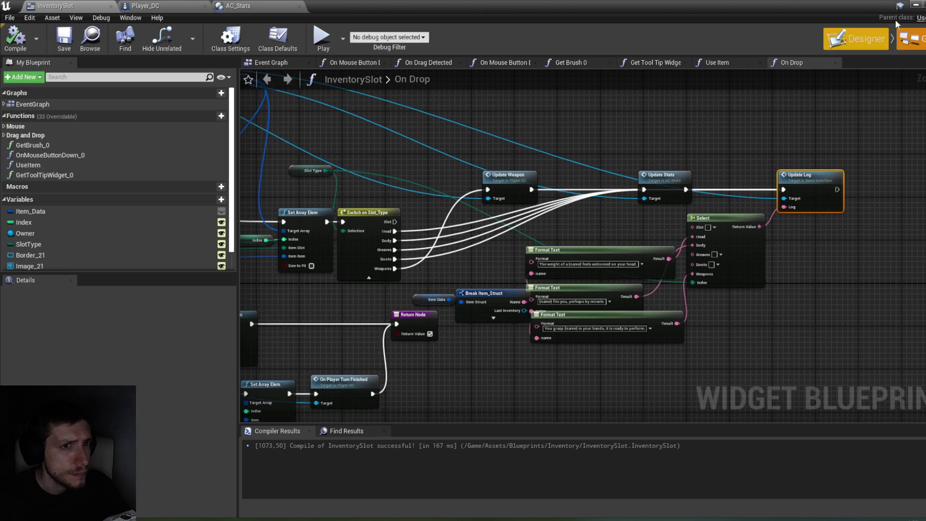
left_click(914, 5)
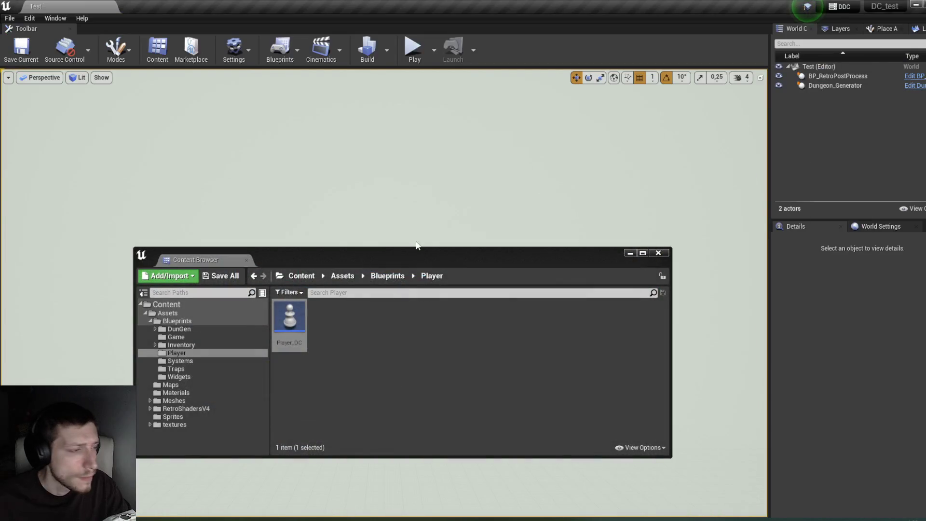
Open the Inventory > ReadyItems folder and duplicate the Item_SmokeyPot asset.
left_click(193, 345)
left_click(296, 328)
double_click(296, 328)
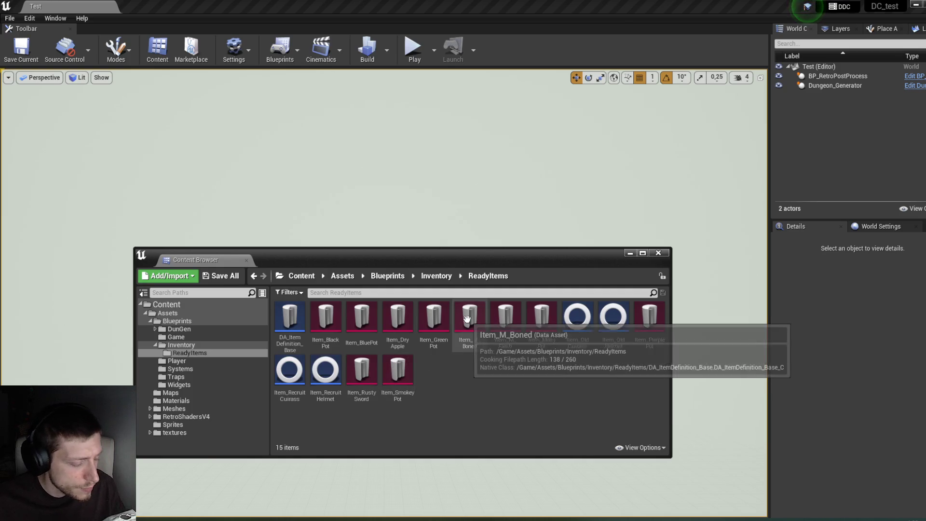
left_click(398, 381)
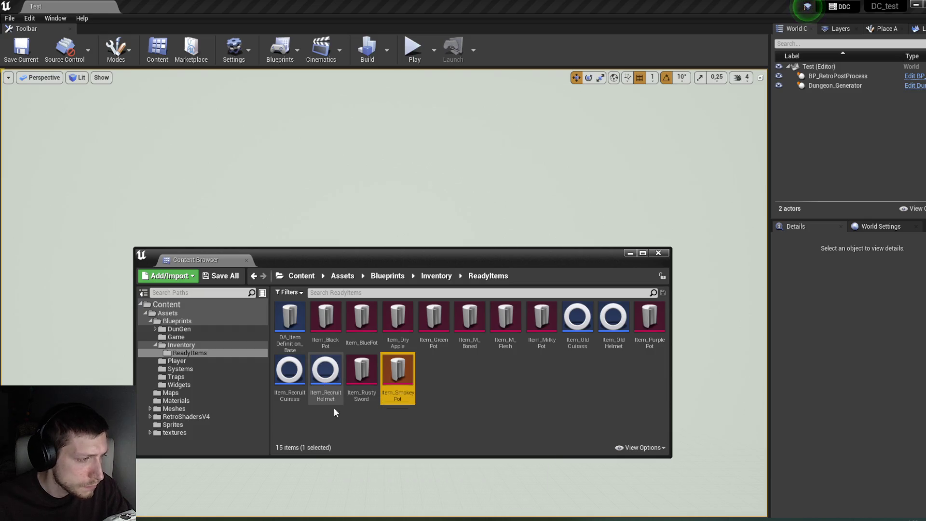
right_click(396, 398)
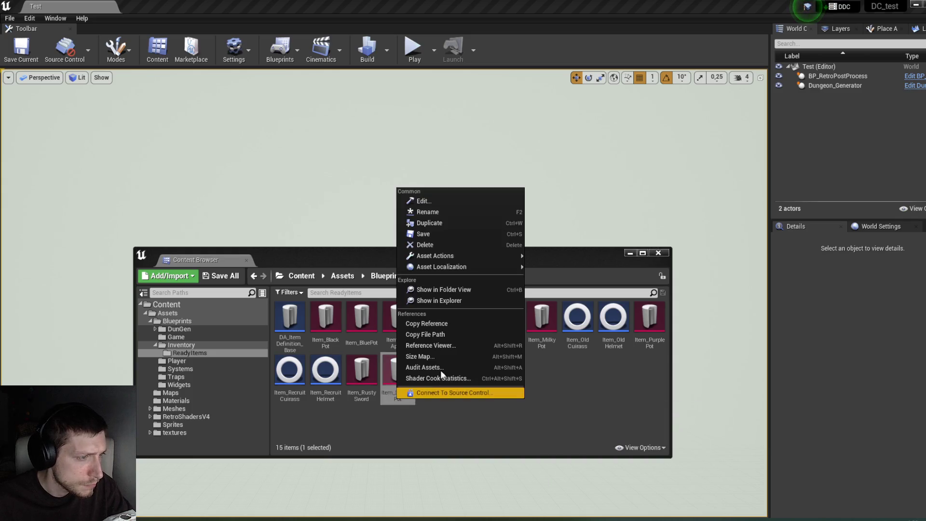
left_click(418, 427)
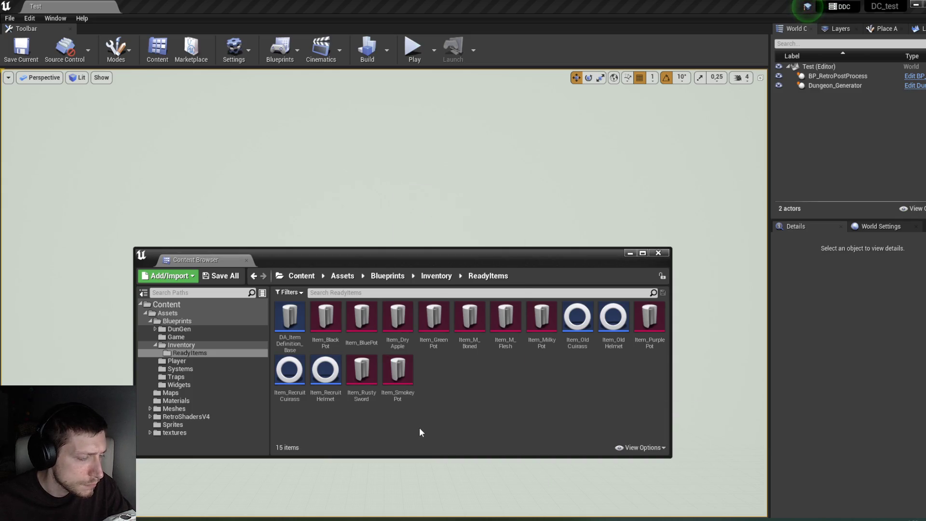
left_click(411, 388)
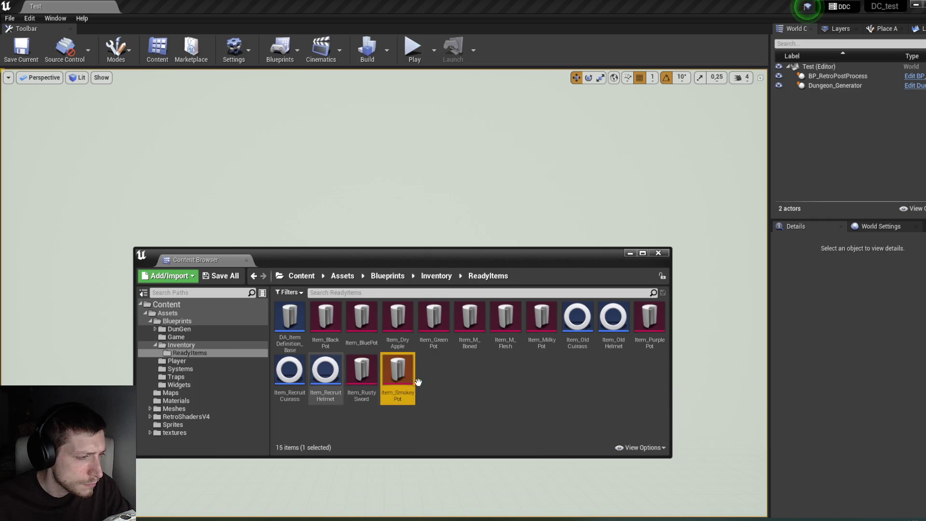
right_click(396, 378)
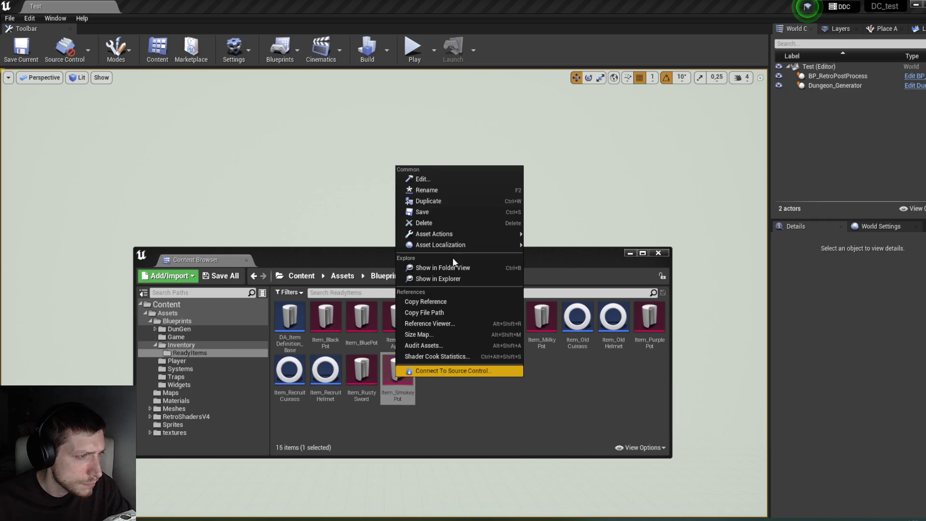
left_click(449, 201)
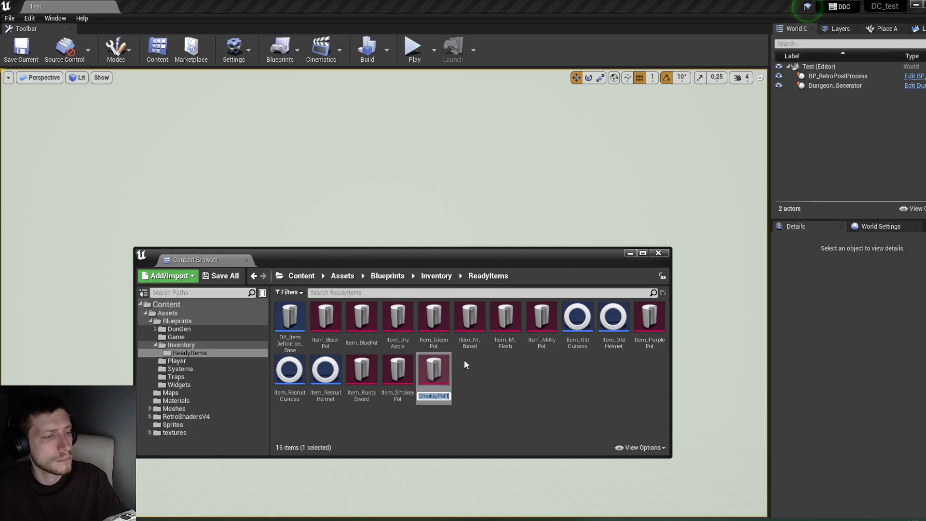
Name the duplicate Item_H_RecHelmet.
type("Item_Smok")
key("BackSpace")
key("BackSpace")
key("BackSpace")
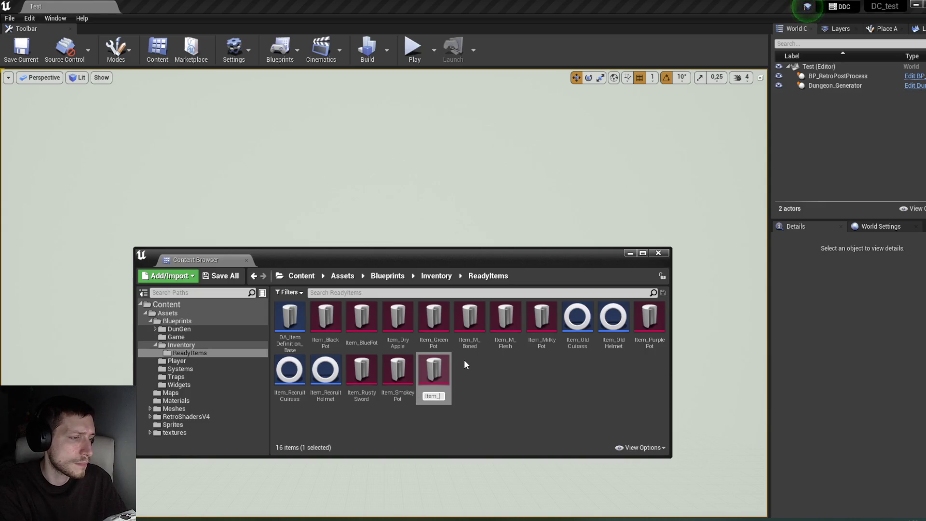
type("H_")
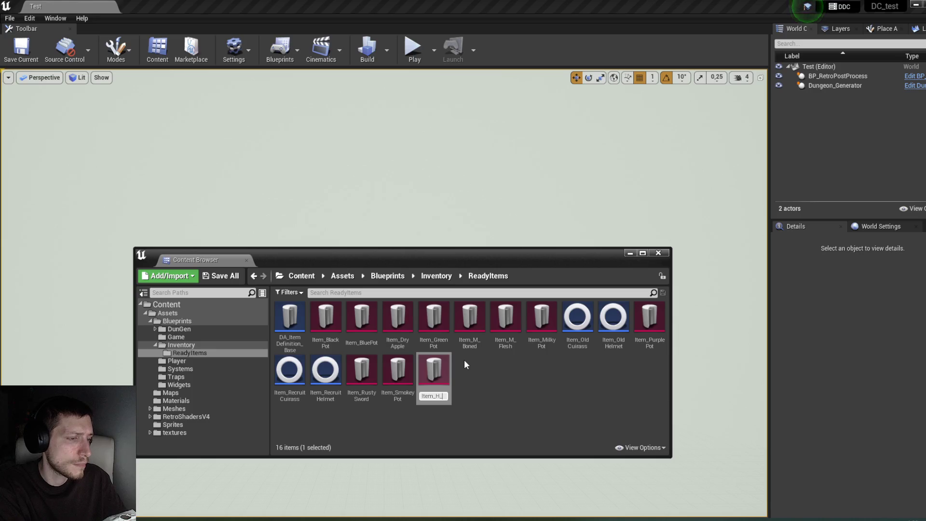
type("Rec")
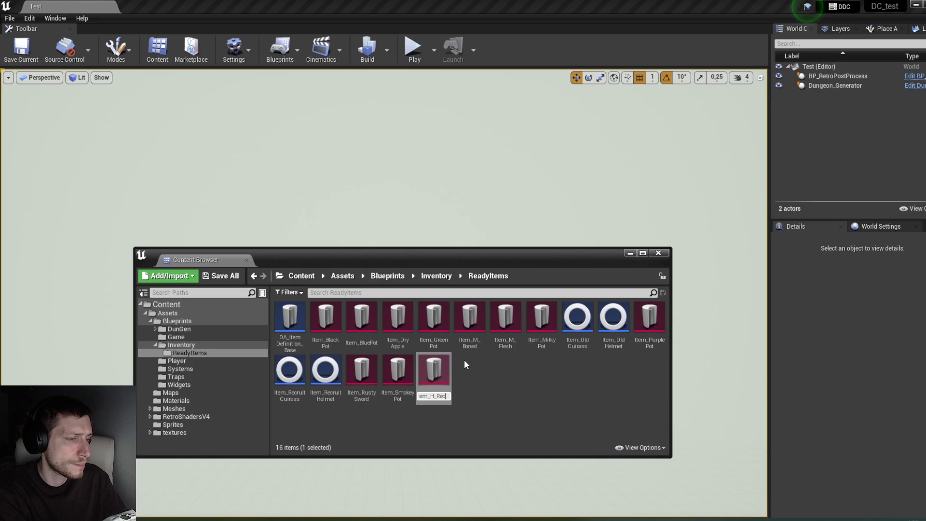
type("ruitHe")
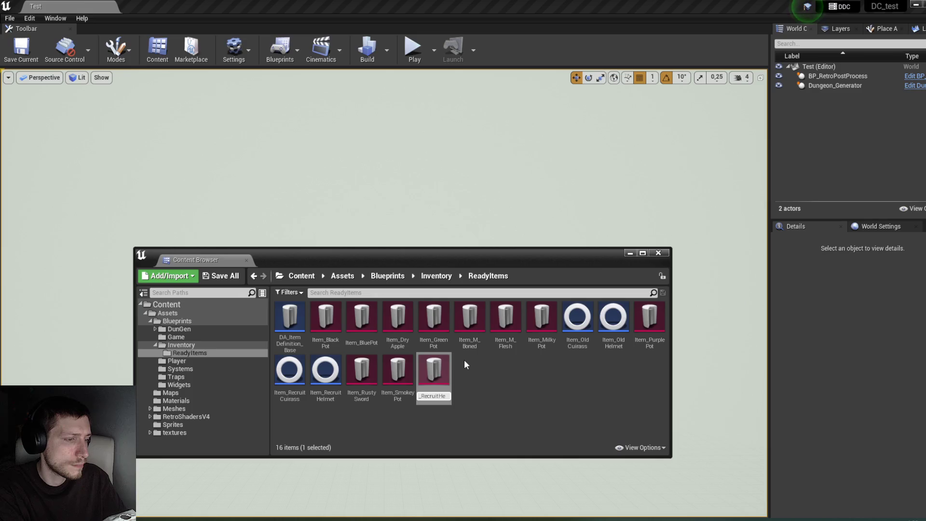
key("BackSpace")
key("BackSpace")
key("BackSpace")
type("Helmet")
key("Return")
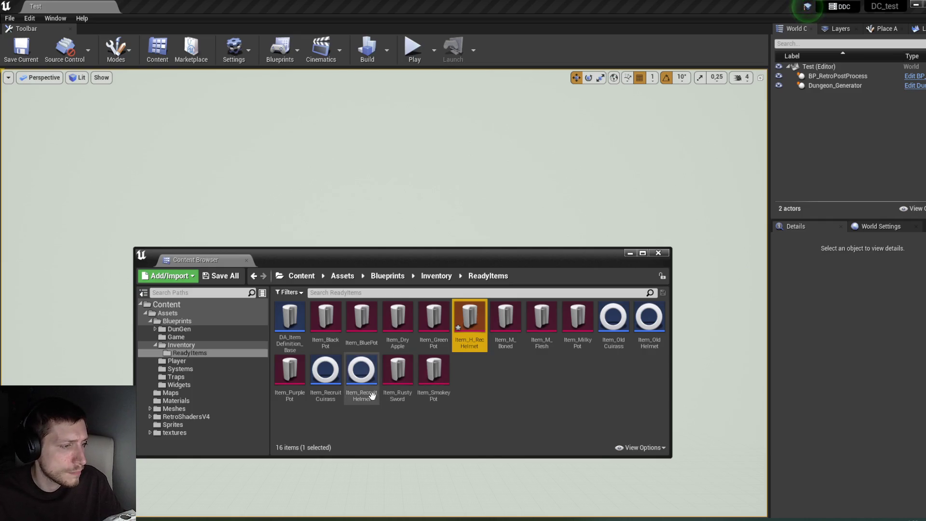
Inspect Item_RecruitHelmet, close it, and minimize the AC_Stats editor.
double_click(362, 369)
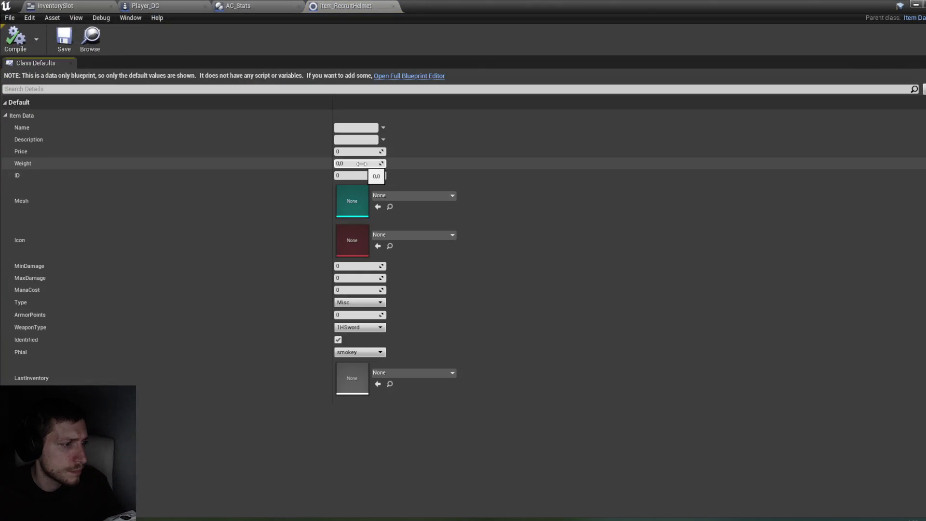
left_click(393, 7)
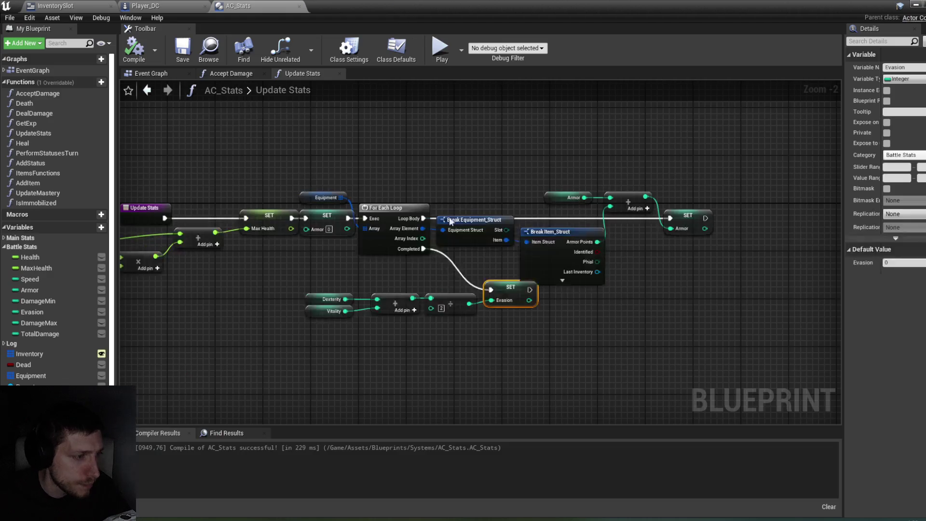
left_click(915, 5)
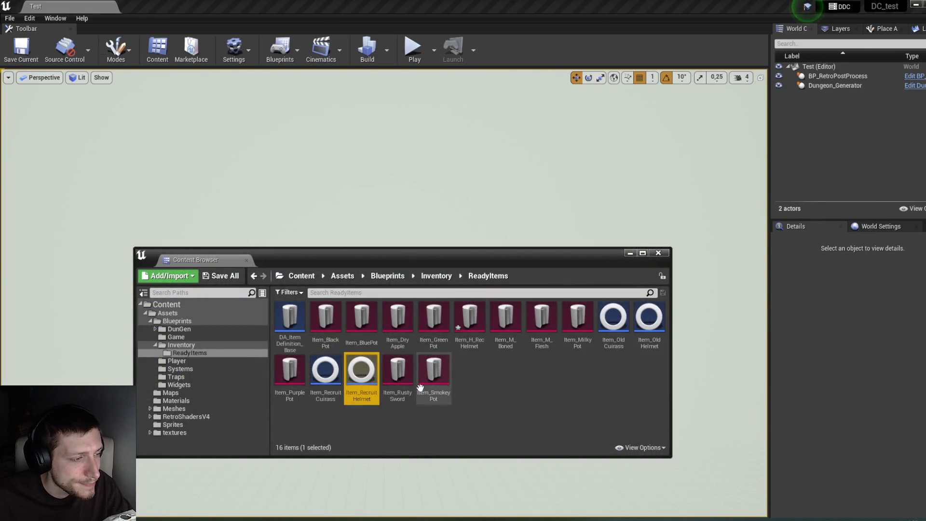
Delete Item_RecruitCuirass, Item_RecruitHelmet, Item_OldCuirass and Item_OldHelmet, leaving 12 items.
left_click(326, 380)
left_click(362, 396, "ctrl")
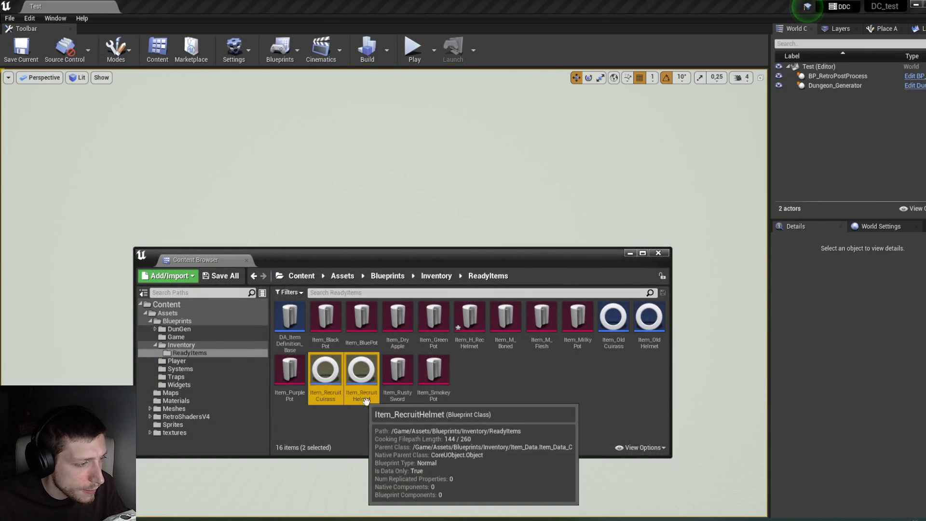
left_click(614, 320, "ctrl")
left_click(649, 321, "ctrl")
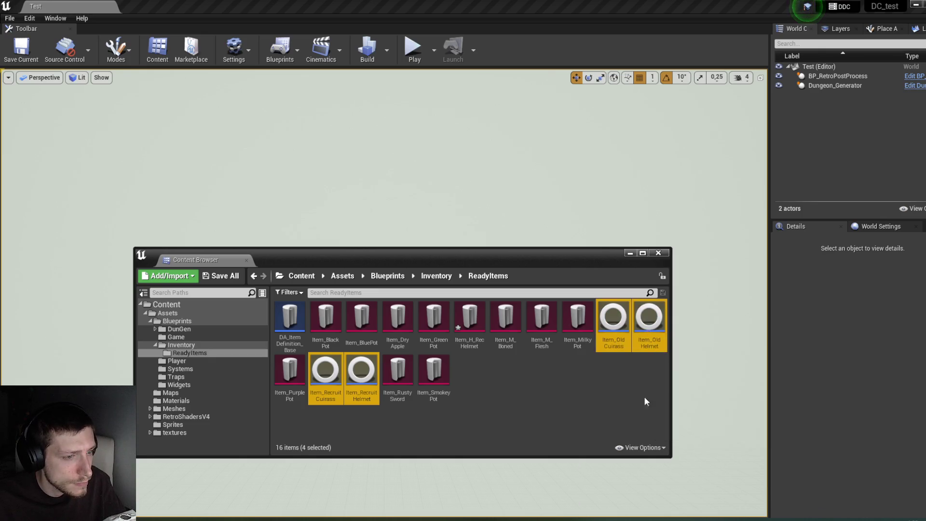
key("Delete")
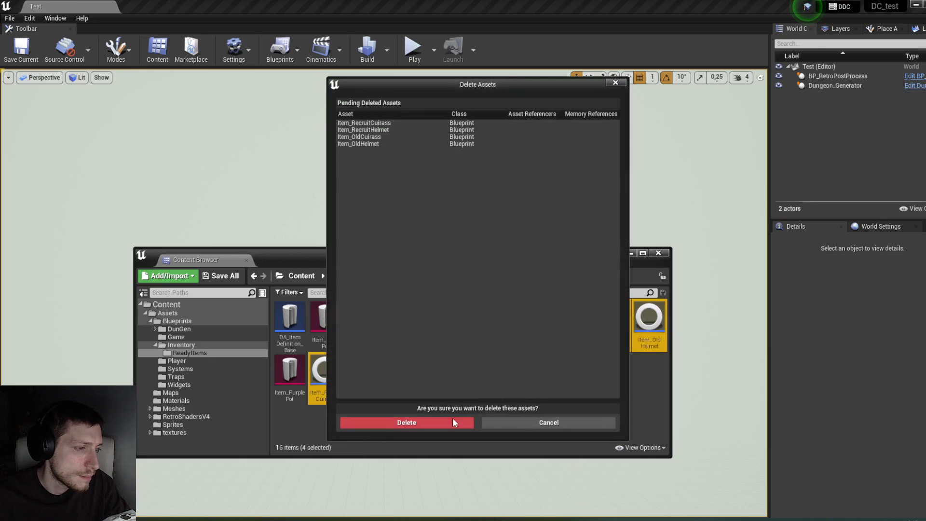
left_click(452, 422)
left_click(467, 335)
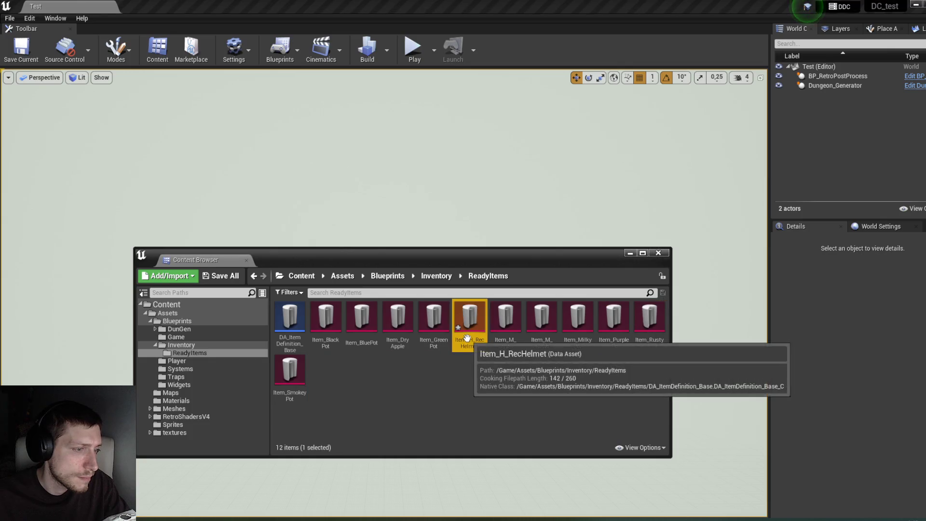
In Item_H_RecHelmet, reset Name and Description, set Price 10 and Weight 2,1, and save.
double_click(466, 337)
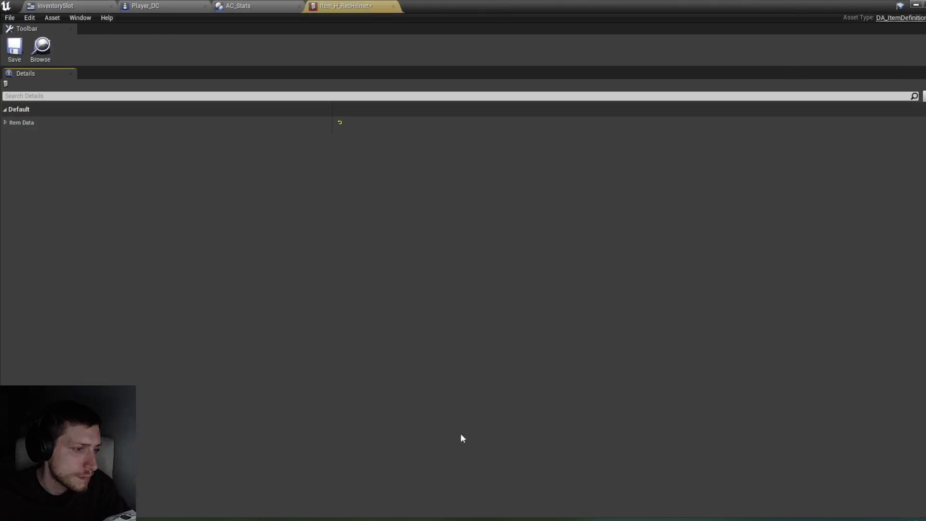
left_click(5, 122)
left_click(392, 135)
left_click(530, 146)
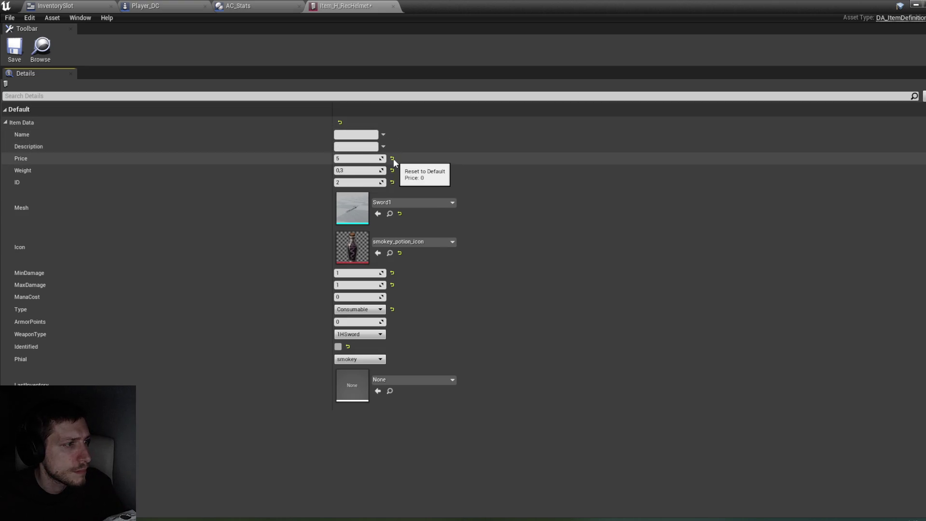
left_click(353, 160)
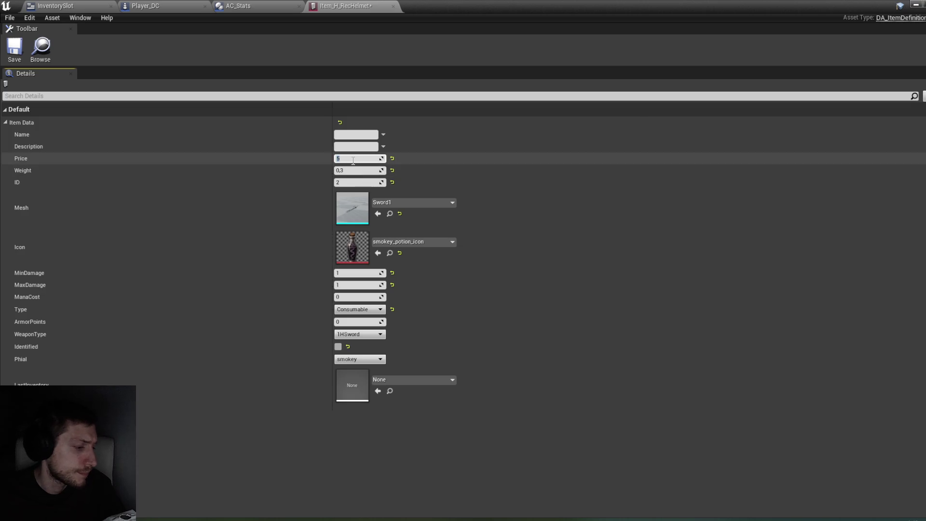
type("10")
key("Return")
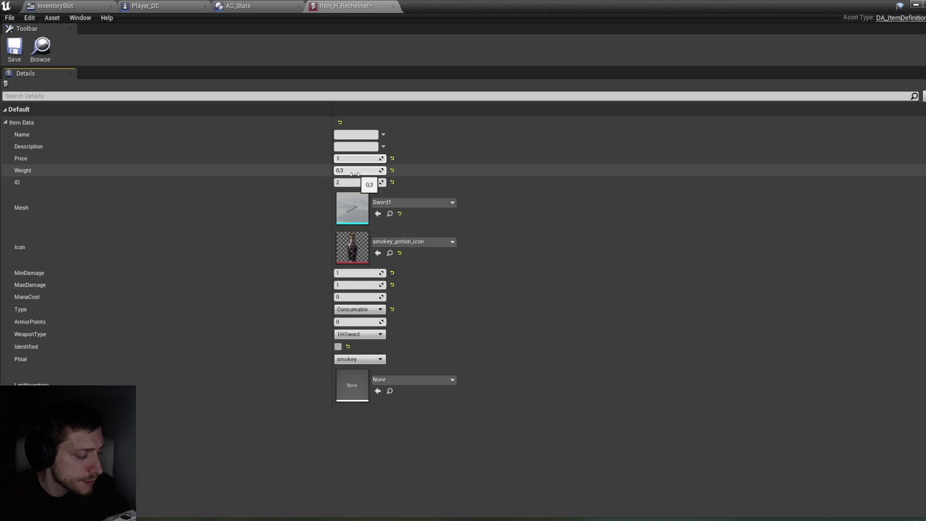
left_click(353, 170)
type("2.1")
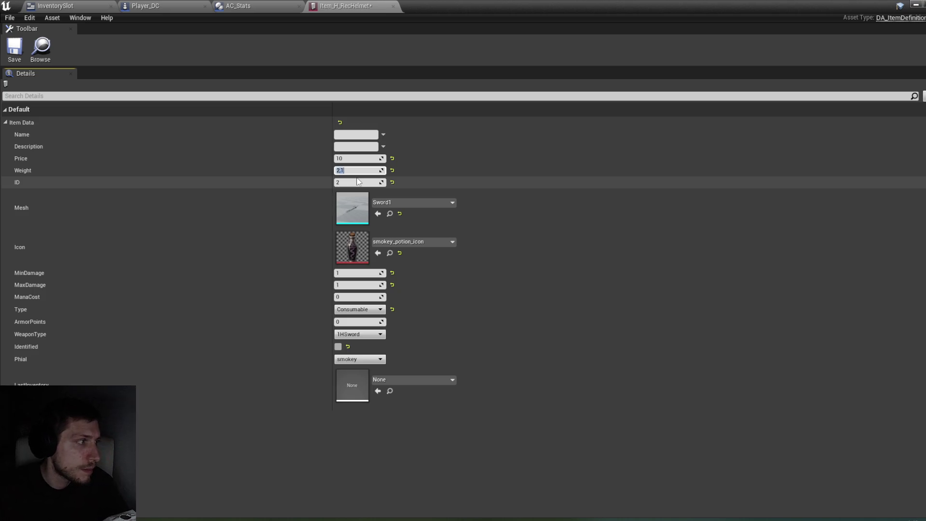
left_click(369, 182)
type("10")
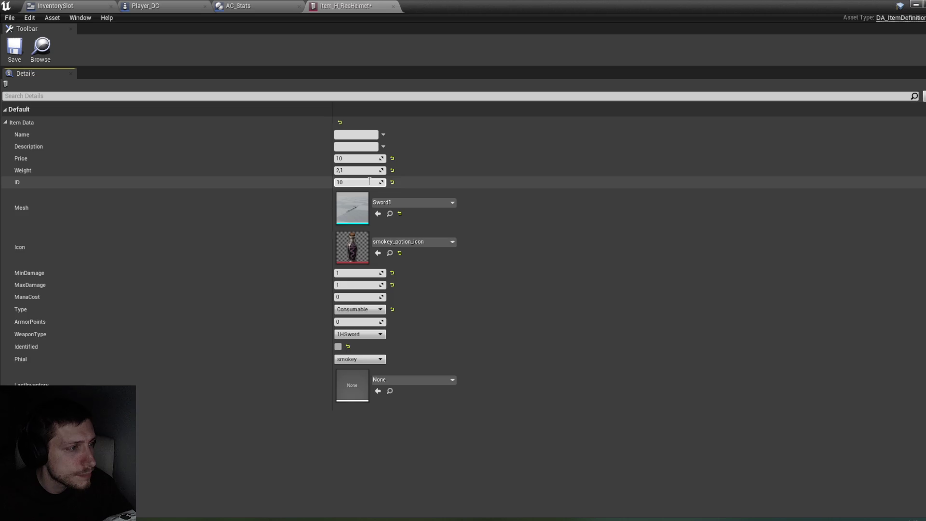
left_click(14, 47)
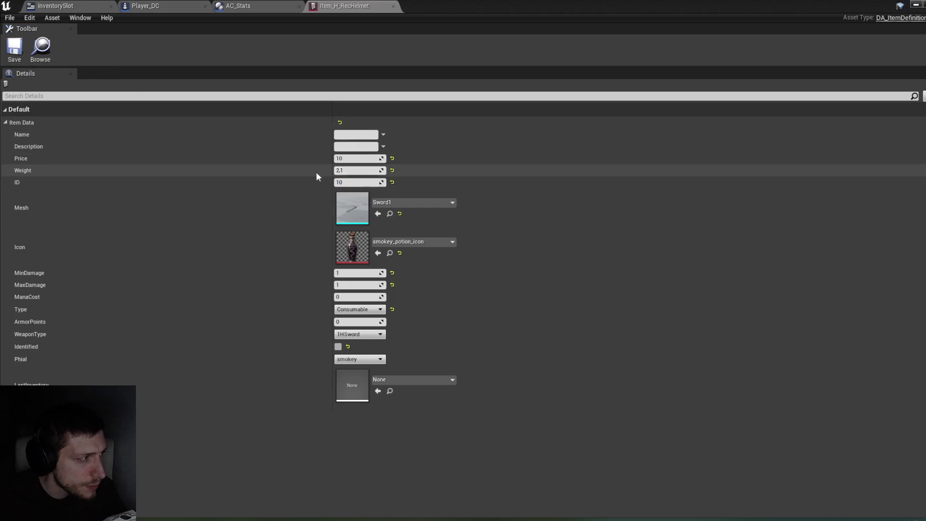
Name the item Recruit Helmet, describe it 'Шлемак ебта', and use the helmet_1 icon.
left_click(347, 135)
type("Recruit Helmet")
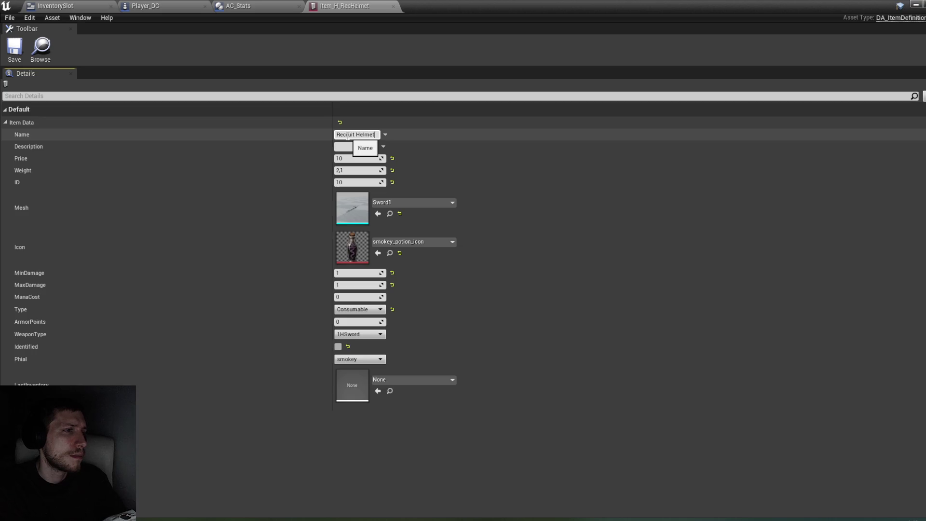
key("Return")
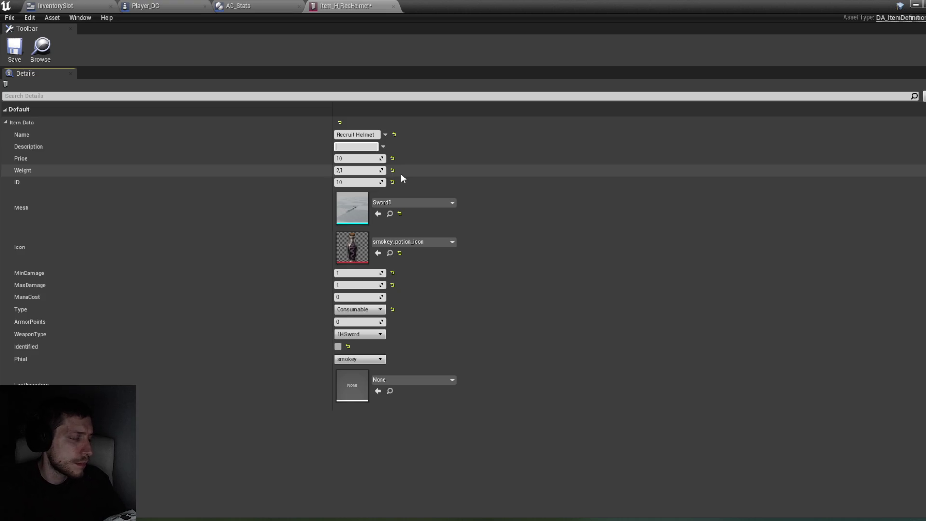
type("Шлемак ебта")
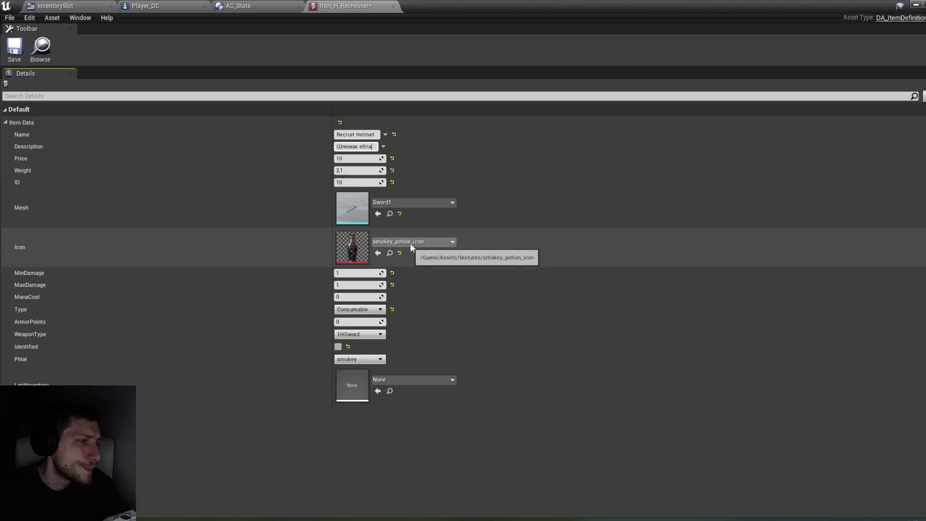
left_click(410, 243)
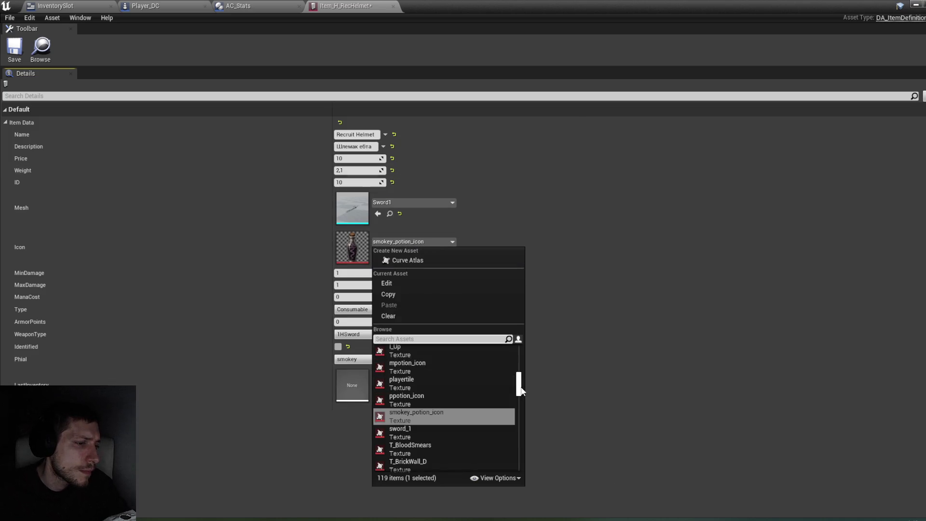
left_click(460, 339)
type("ку")
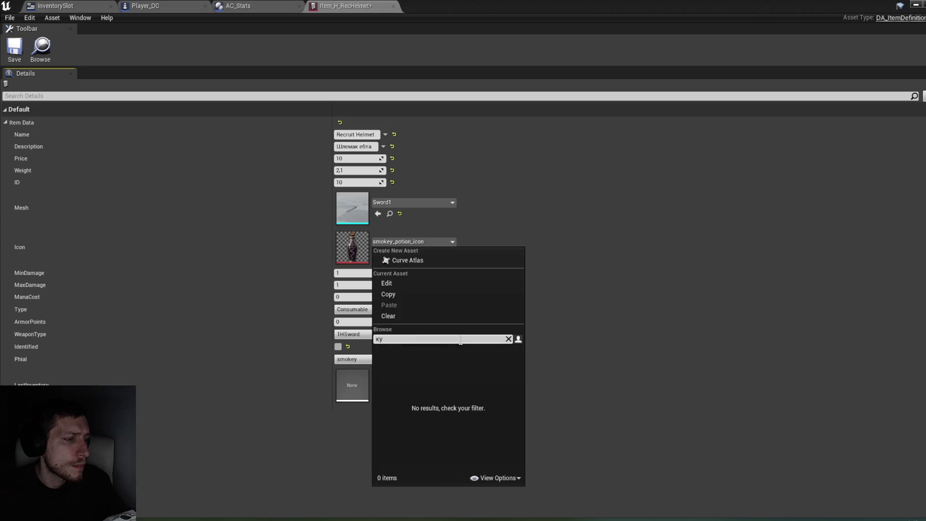
type("hel")
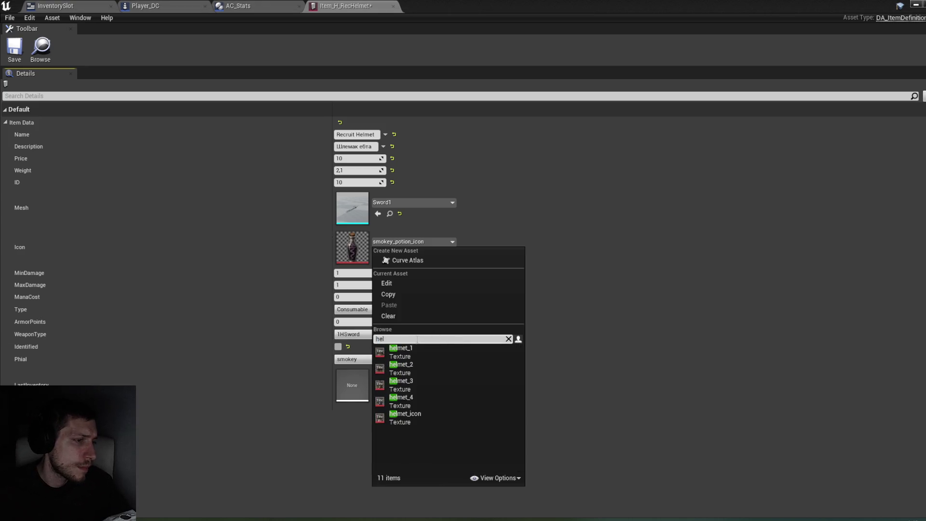
left_click(423, 351)
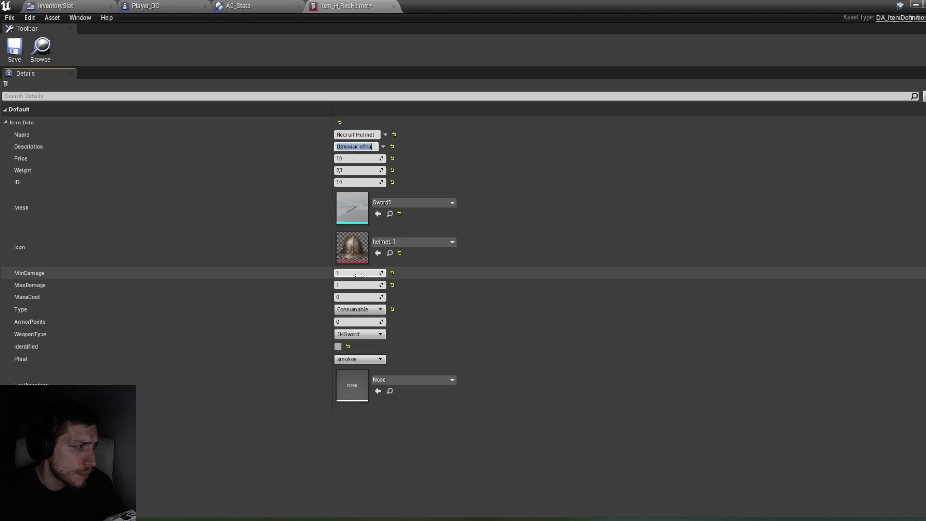
Set MaxDamage 2, Type Head, ArmorPoints 3, save the helmet, and minimize its editor.
left_click(354, 285)
type("2")
key("Tab")
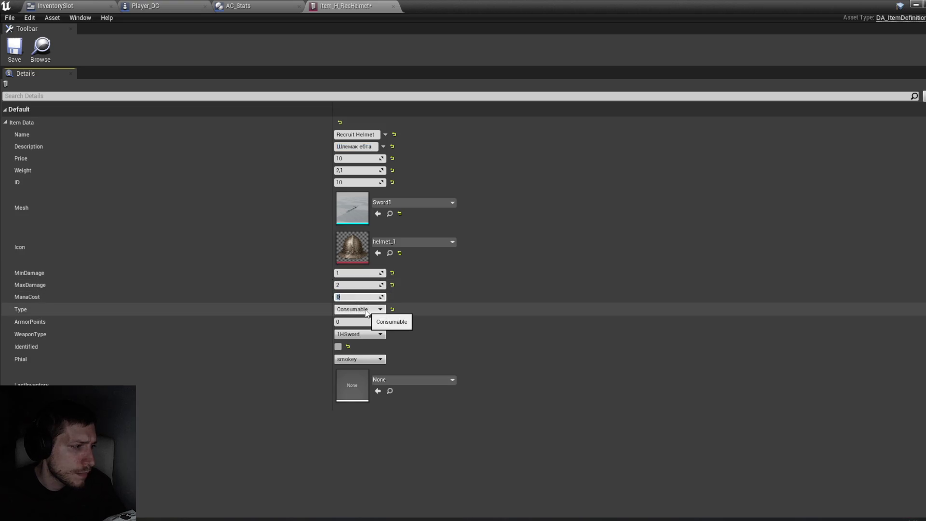
left_click(366, 312)
left_click(348, 329)
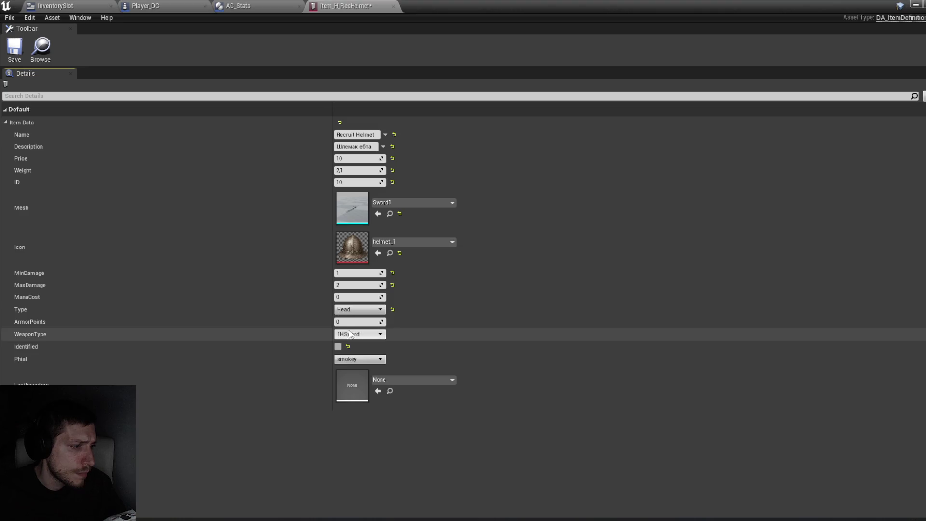
left_click(358, 320)
type("3")
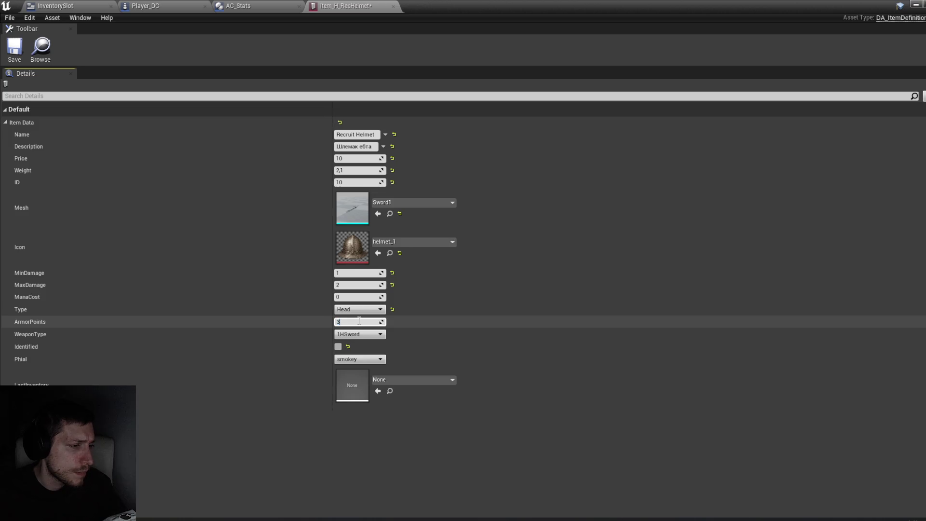
left_click(365, 297)
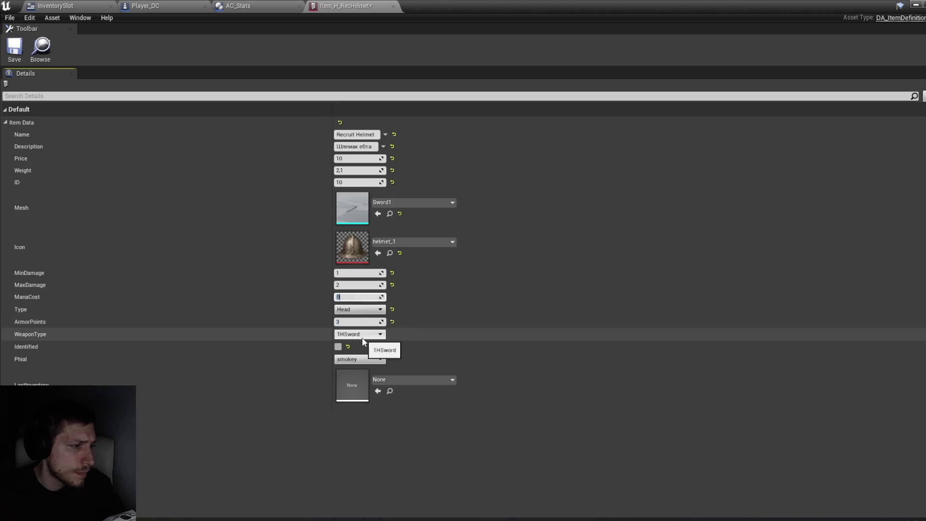
left_click(15, 47)
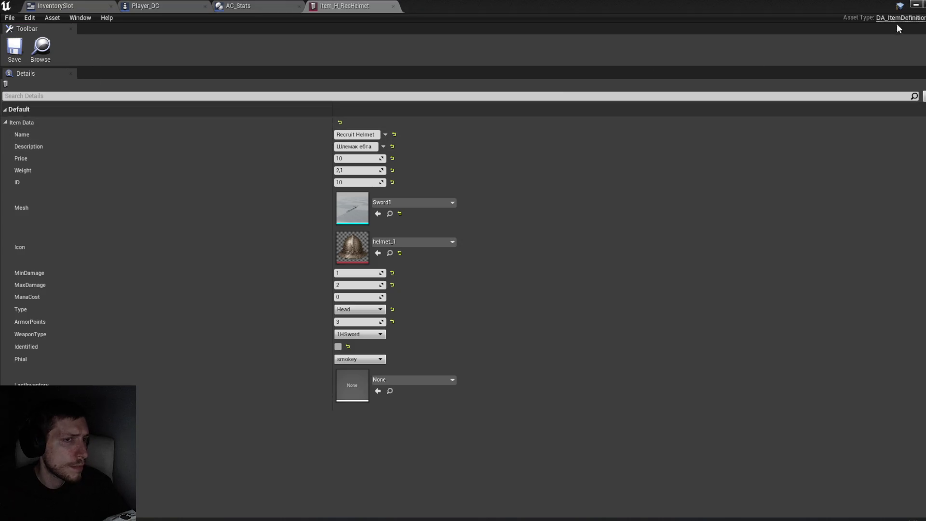
left_click(913, 6)
Duplicate Item_H_RecHelmet and rename the copy to end in Cuirass.
right_click(468, 313)
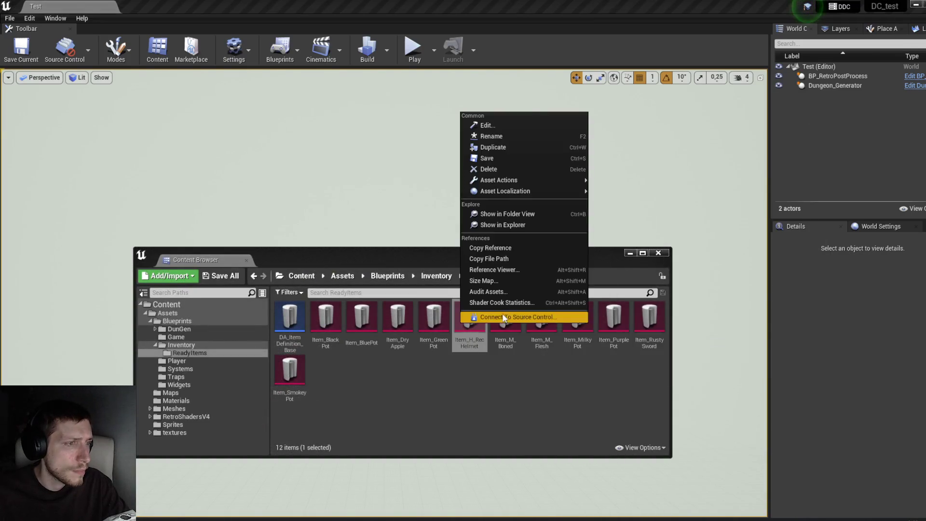
left_click(527, 147)
key("End")
key("BackSpace")
key("BackSpace")
key("BackSpace")
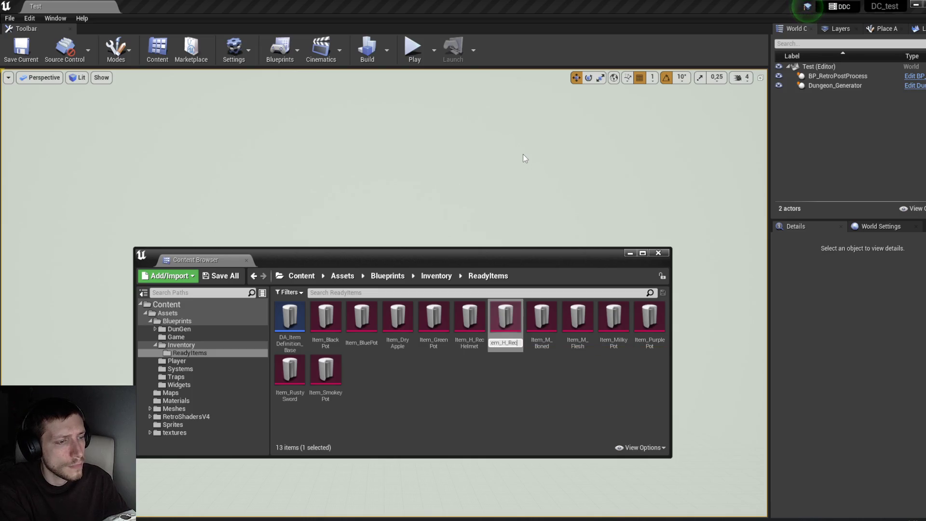
type("rass")
key("Return")
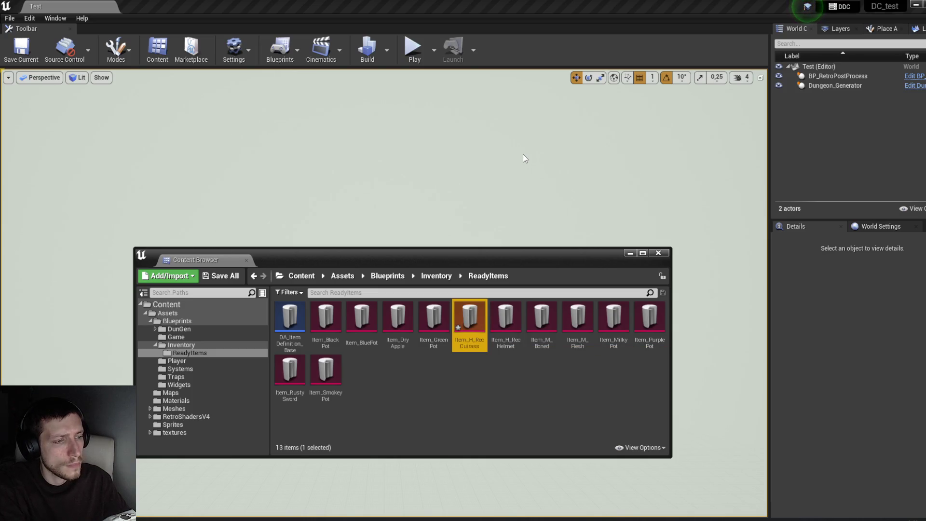
Change the copy's prefix to make Item_B_RecCuirass, then open it showing Item Data.
right_click(476, 315)
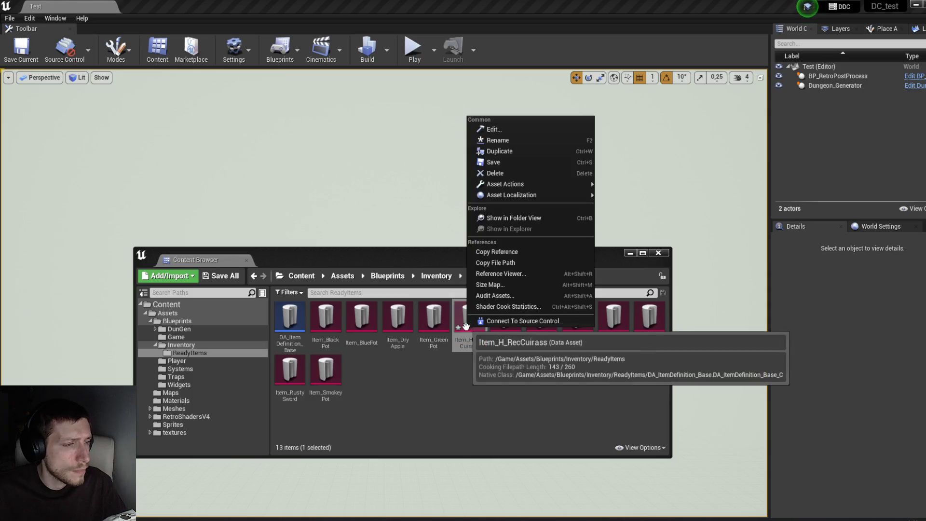
left_click(508, 140)
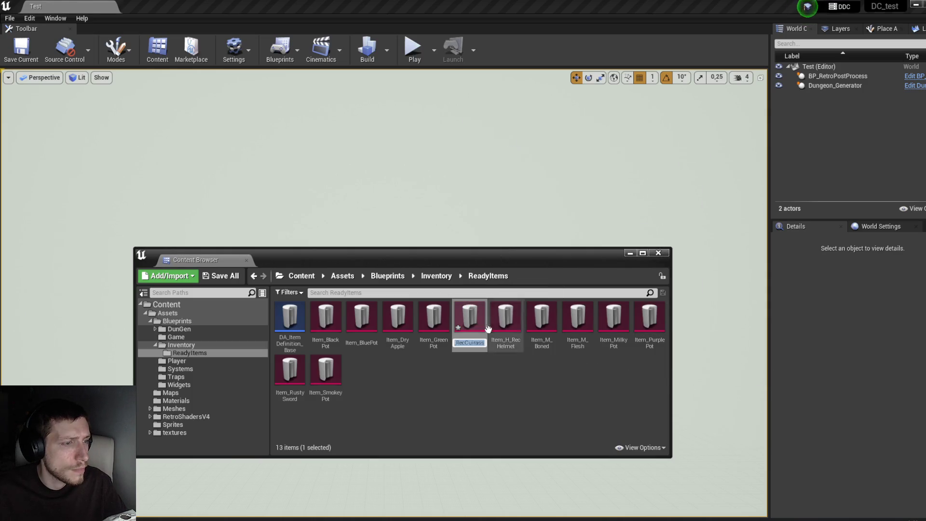
right_click(463, 339)
left_click(501, 152)
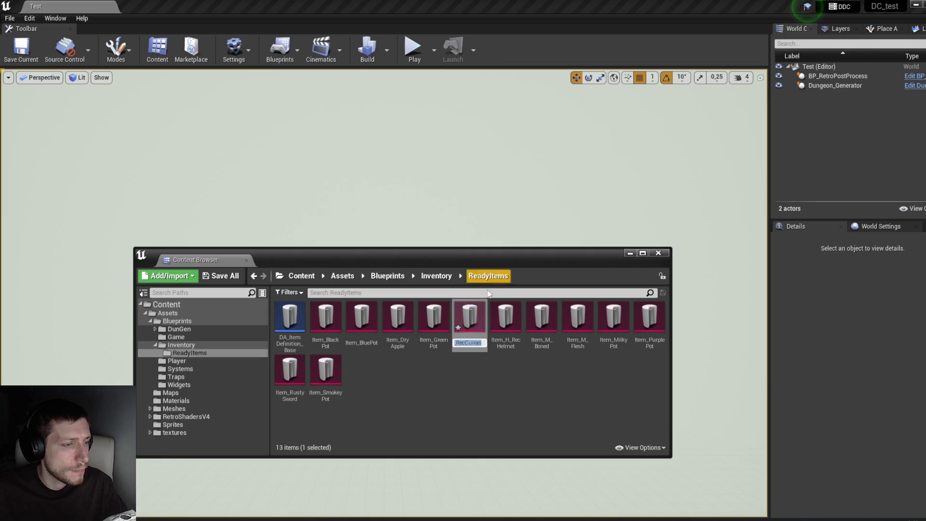
left_click(463, 343)
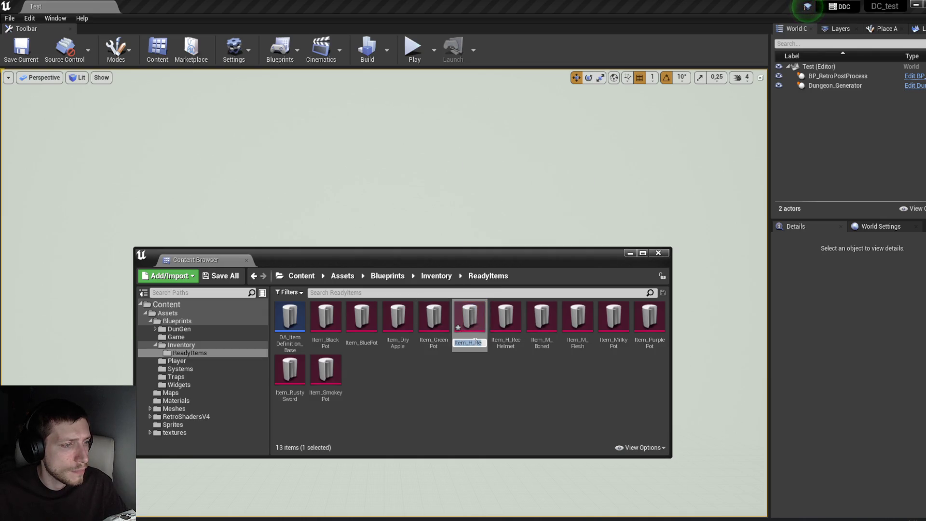
key("BackSpace")
type("B")
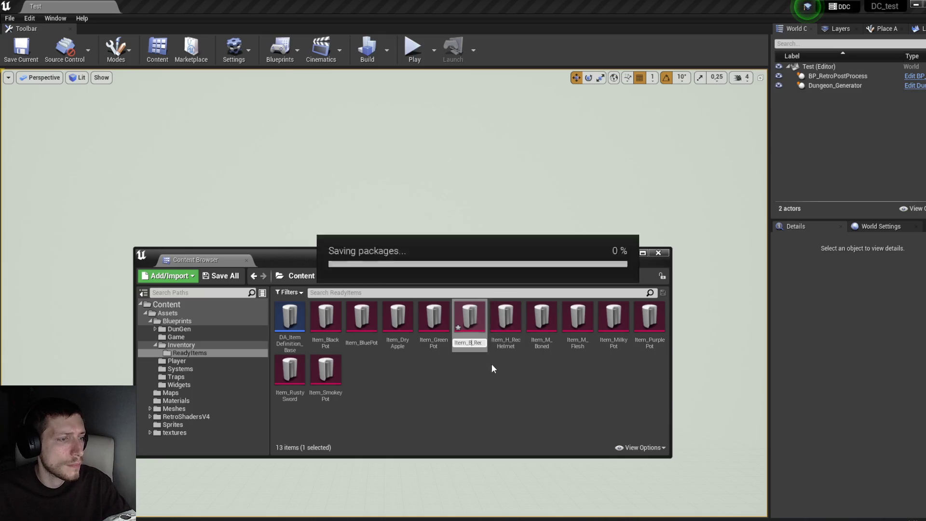
key("Return")
double_click(326, 327)
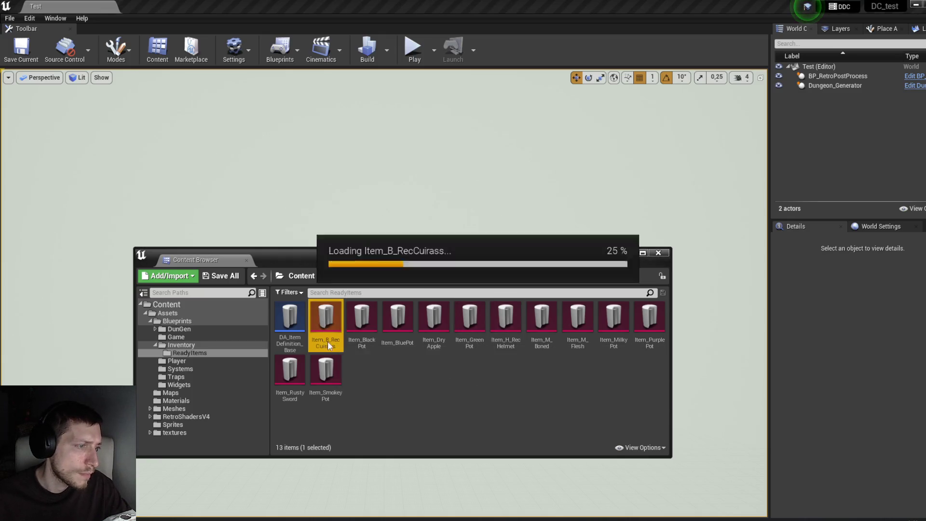
left_click(5, 123)
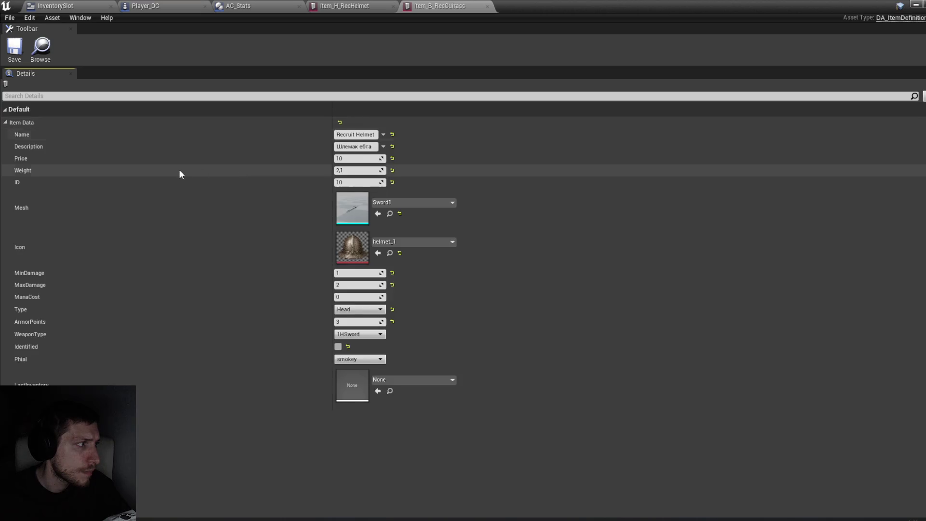
Rename the item Recruit Cuirass with ArmorPoints 5 and save.
double_click(359, 135)
type("Cuirass")
key("Return")
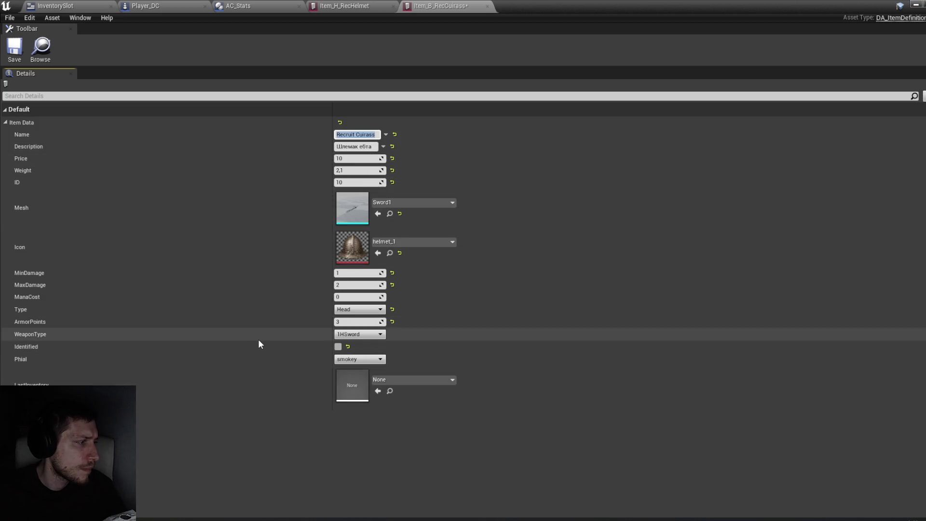
left_click(357, 322)
type("5")
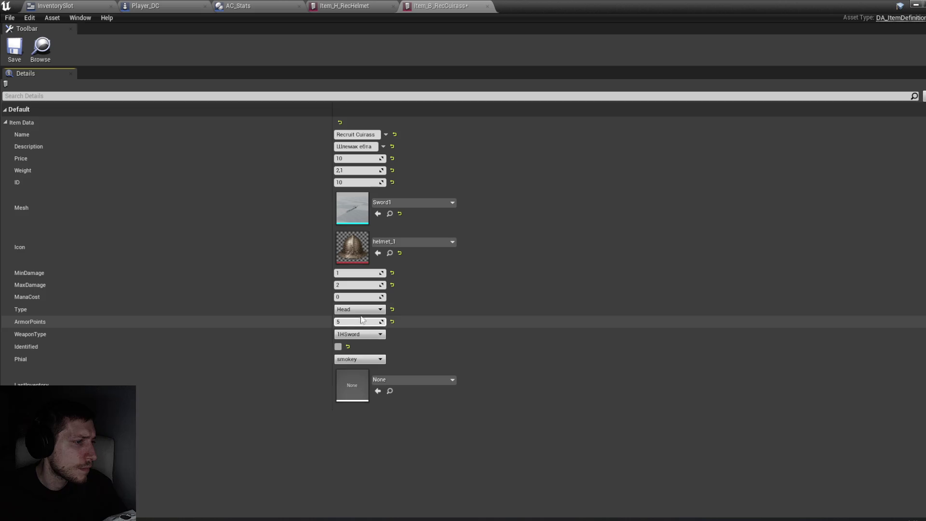
key("Return")
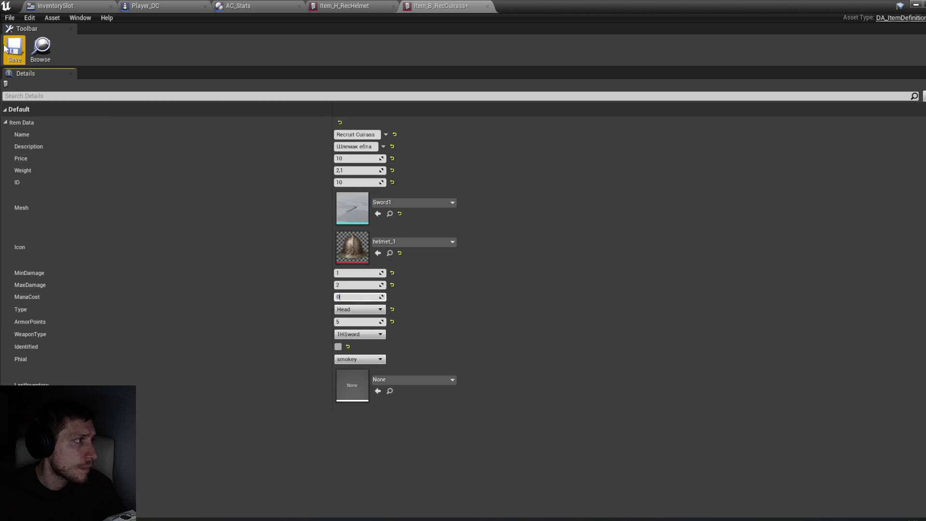
left_click(17, 50)
Try cuirass_icon and armor_1 as the icon, settle on armor_2, and save.
left_click(403, 241)
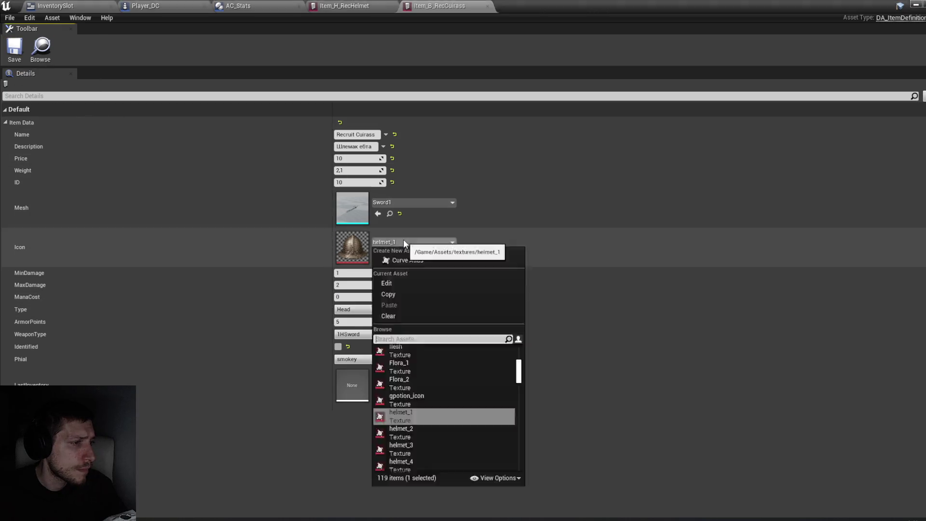
scroll(453, 381, "down", 5)
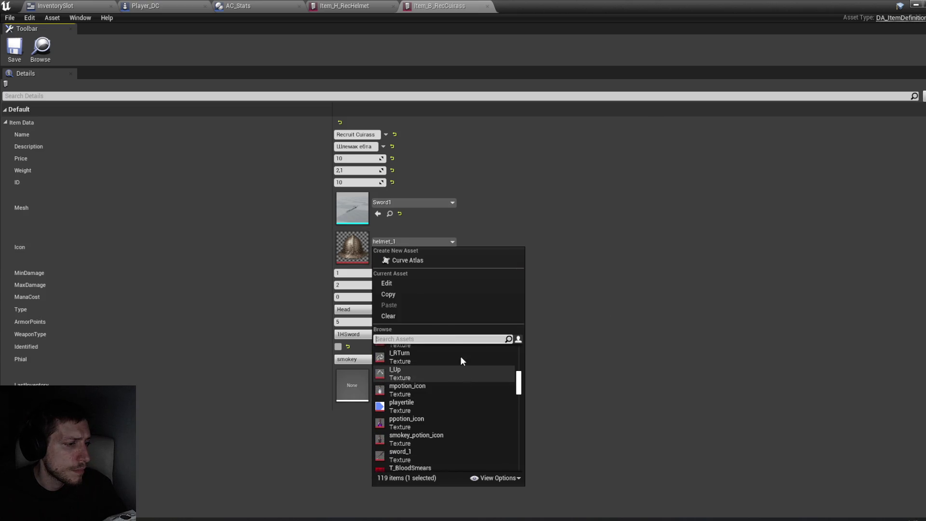
type("cu")
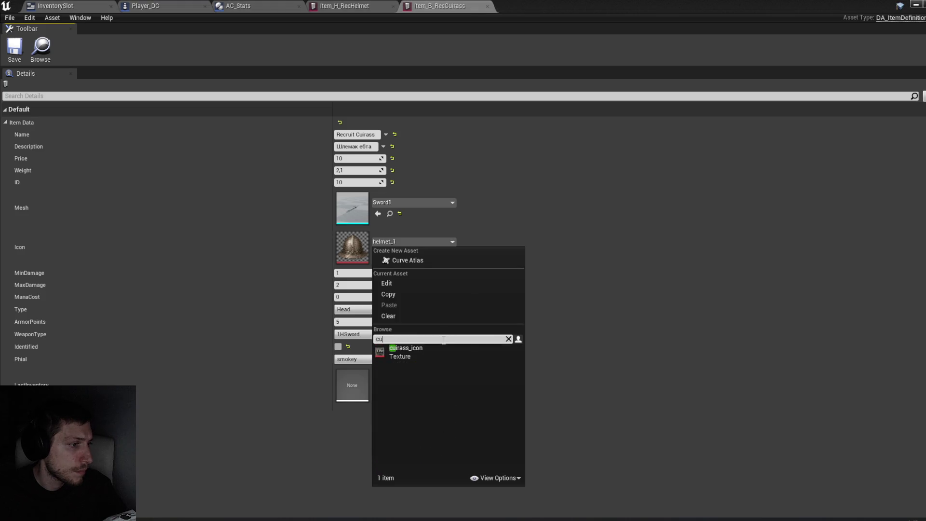
left_click(434, 354)
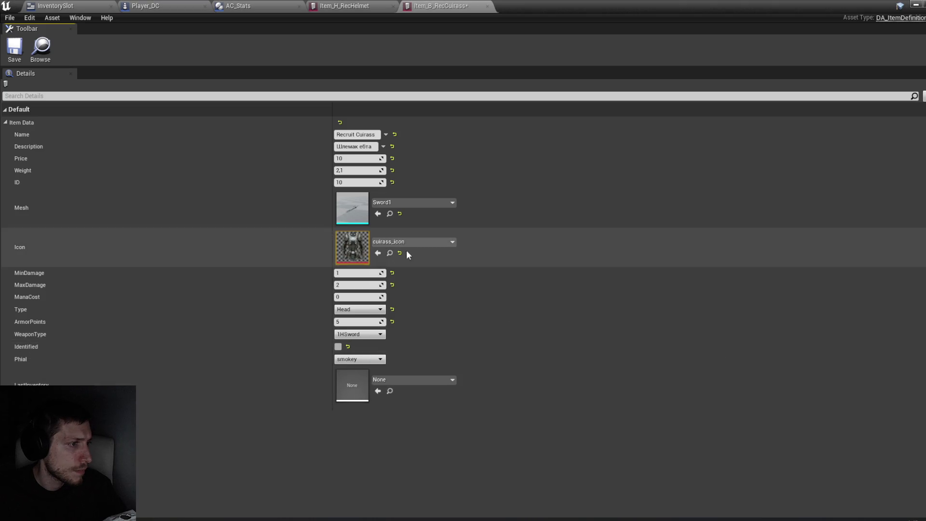
left_click(412, 239)
type("ar")
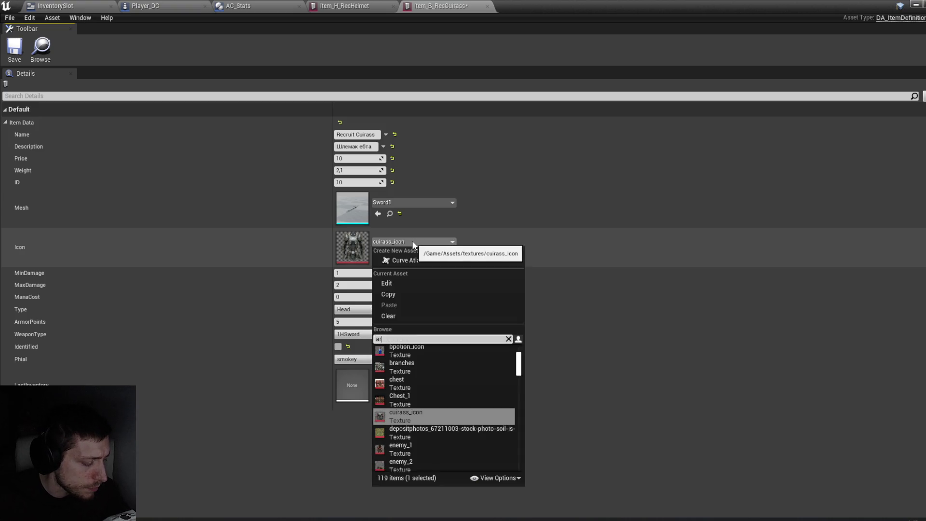
type("mor")
left_click(415, 352)
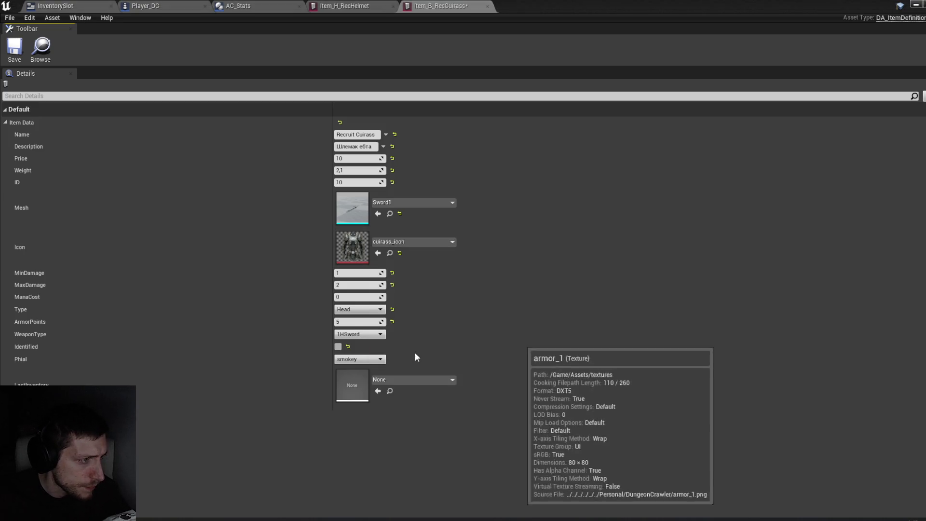
left_click(409, 243)
type("ar")
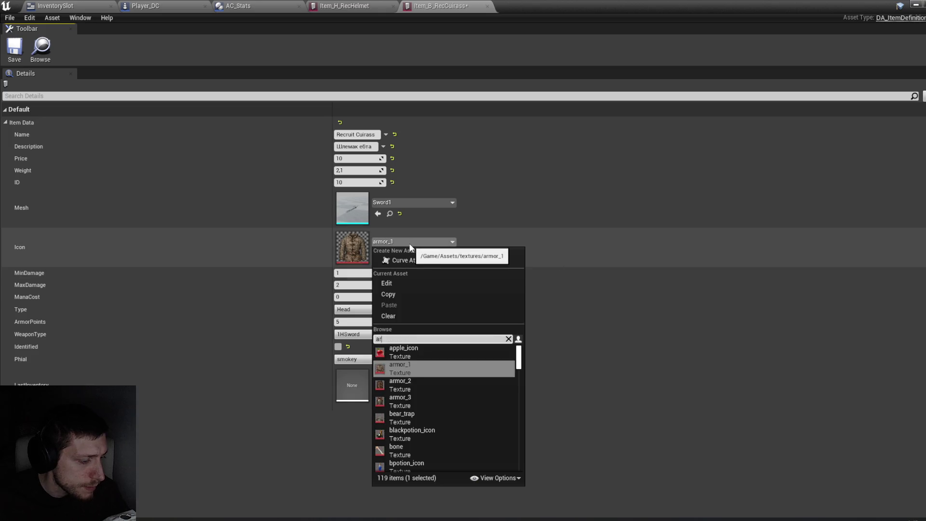
type("mor")
left_click(422, 363)
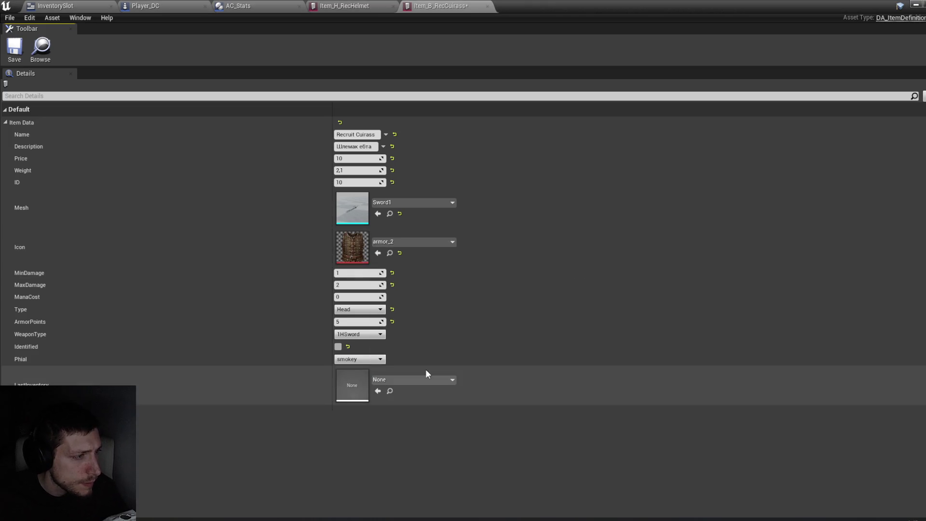
left_click(15, 47)
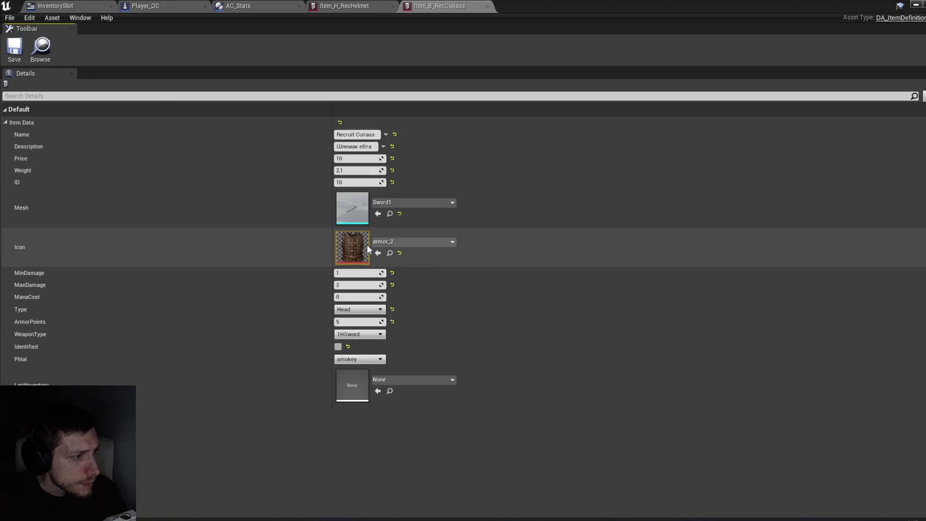
Set Type Body, Weight 4,0 and description 'Кираса ебта', save, and minimize the editor.
left_click(351, 310)
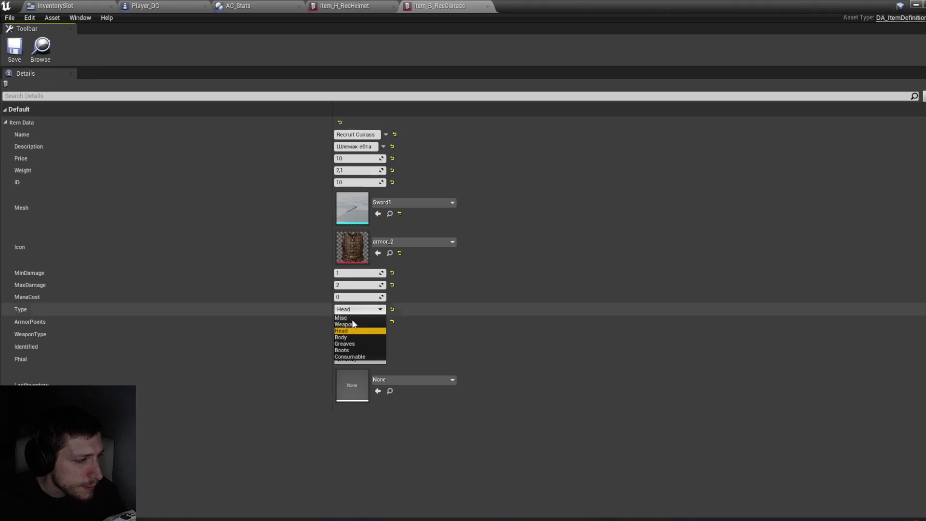
left_click(351, 337)
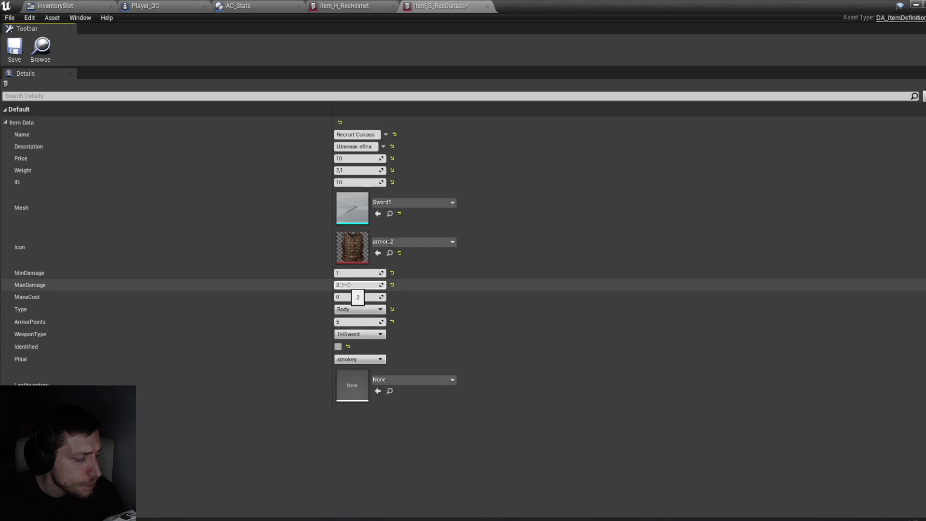
left_click(353, 172)
type("4")
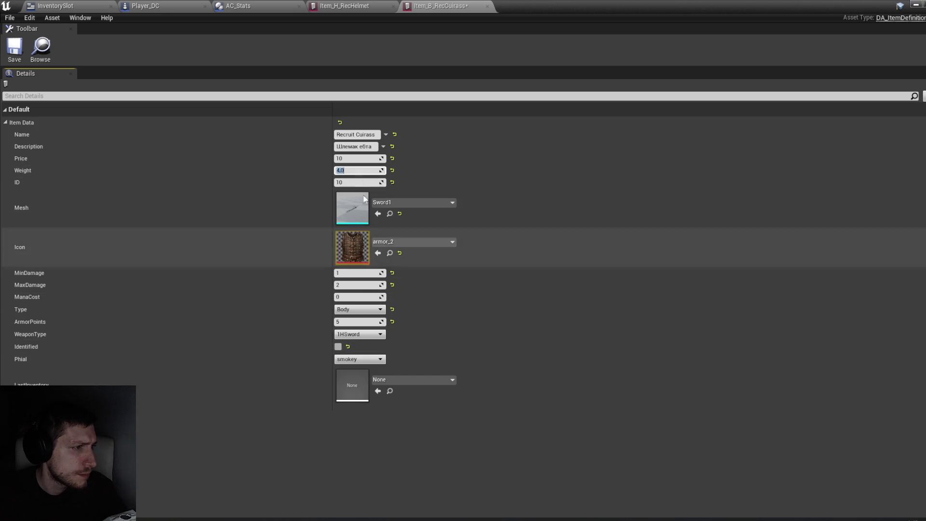
left_click(372, 145)
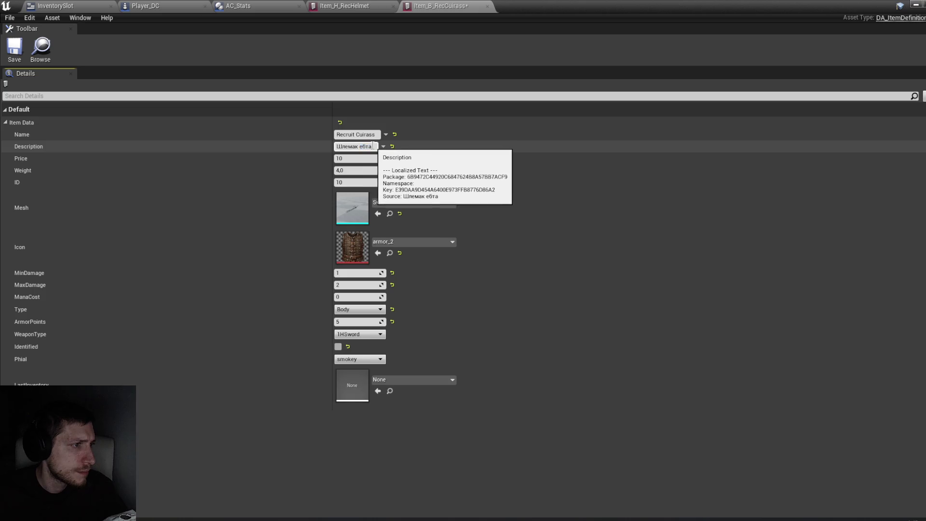
key("ctrl+a")
type("R")
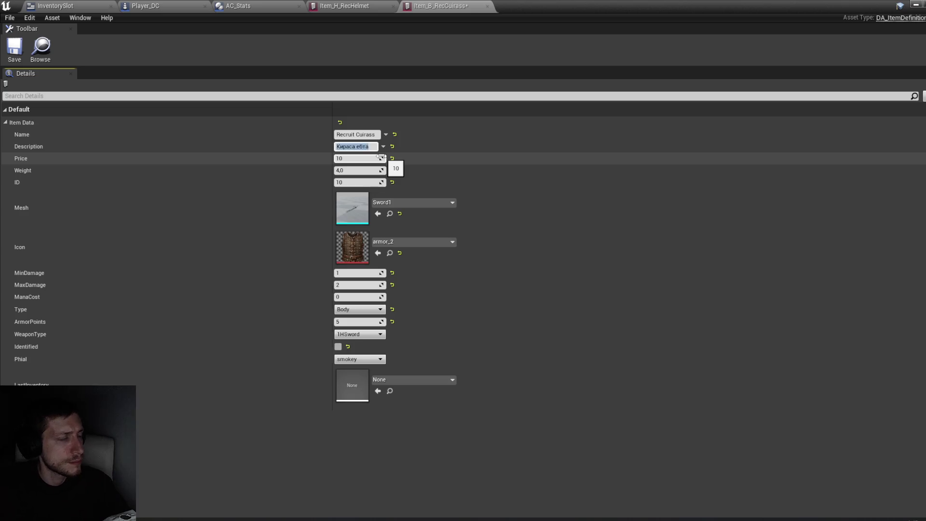
left_click(14, 48)
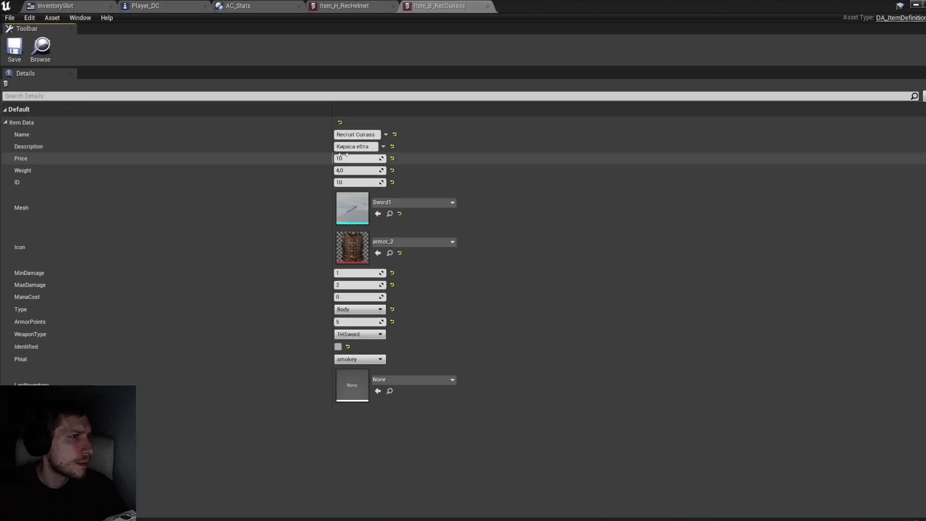
left_click(914, 6)
Rename the cuirass asset to Item_A_RecCuirass.
right_click(332, 326)
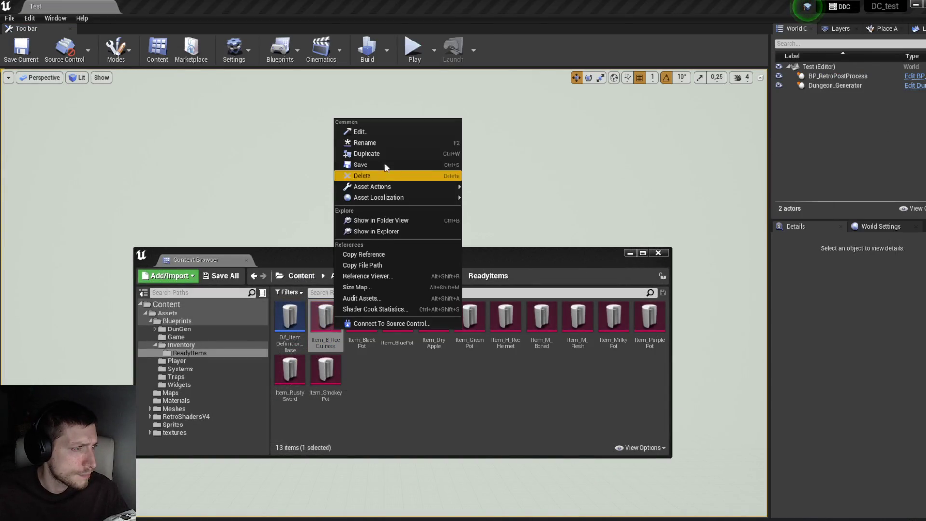
left_click(372, 142)
key("Home")
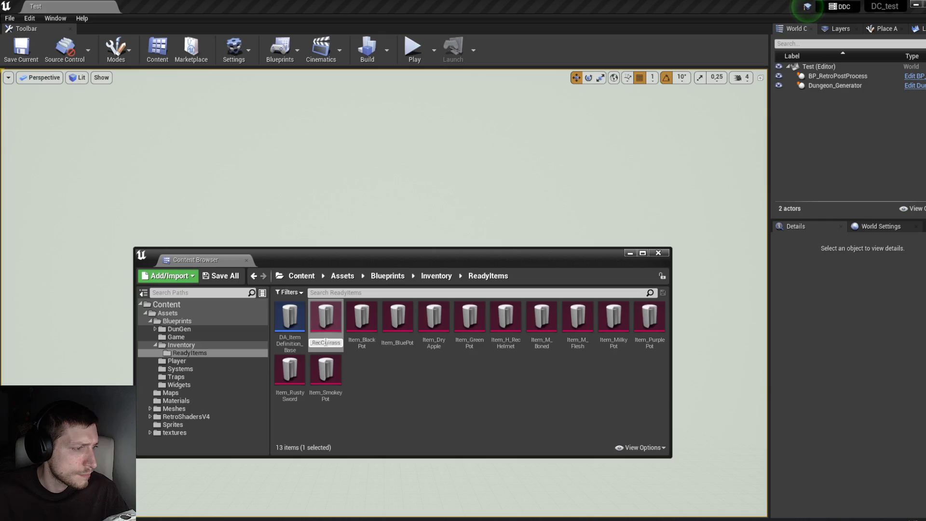
type("Ф")
key("BackSpace")
type("A_RecC")
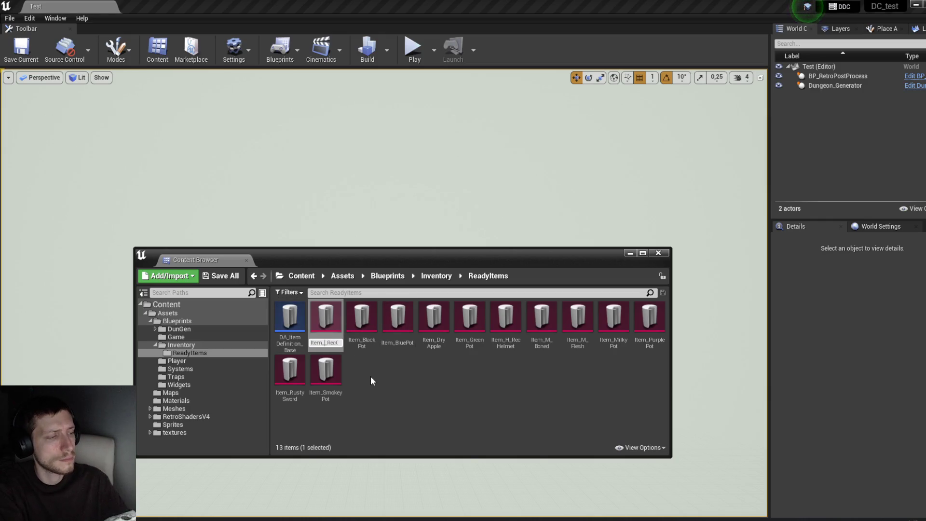
key("Return")
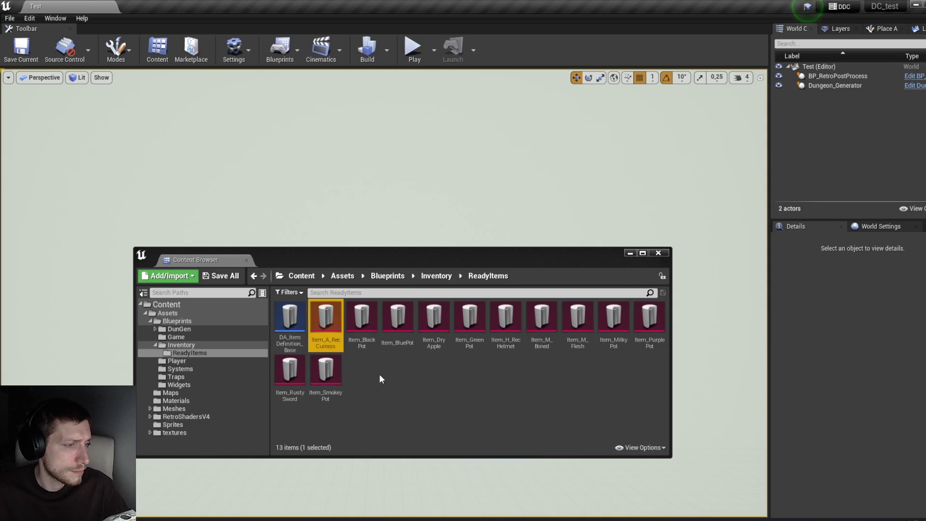
left_click(386, 383)
Duplicate Item_A_RecCuirass, name the copy Item_B_RecBoots, and open it for editing.
right_click(323, 334)
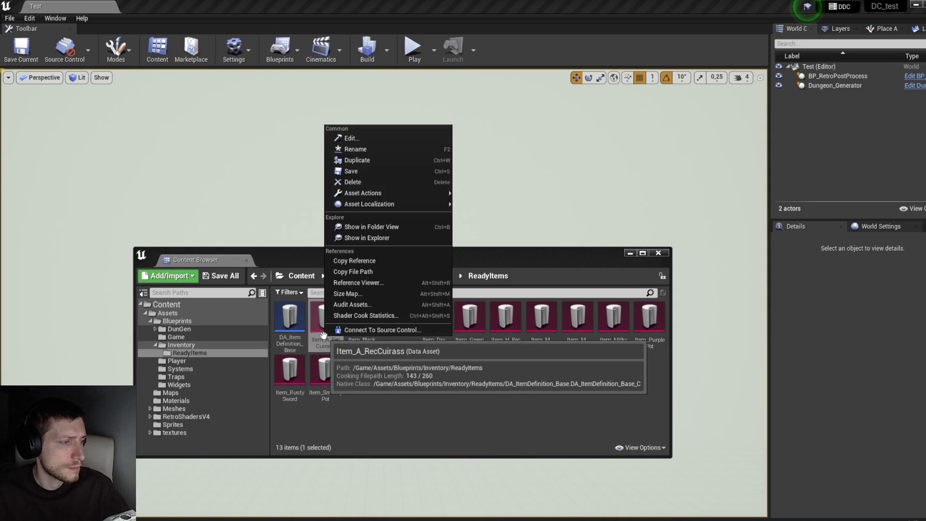
left_click(357, 160)
left_click(363, 343)
key("Home")
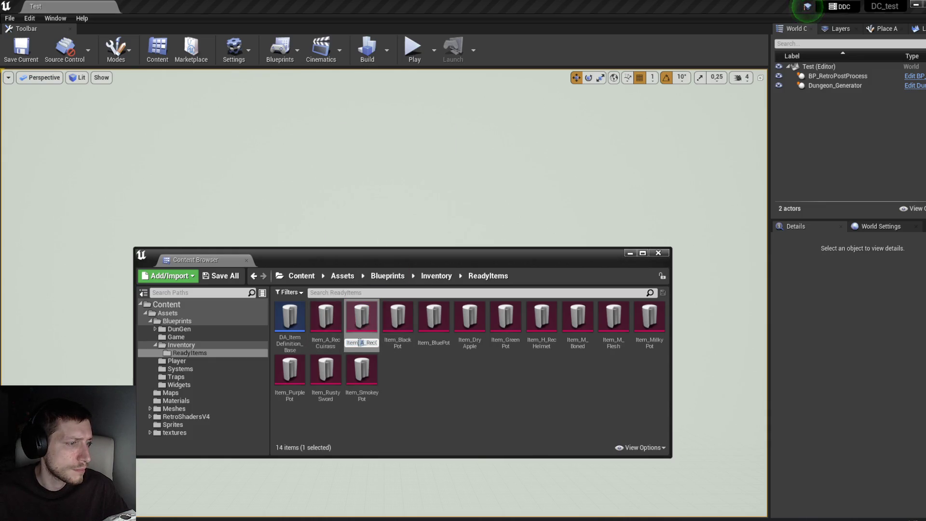
double_click(370, 344)
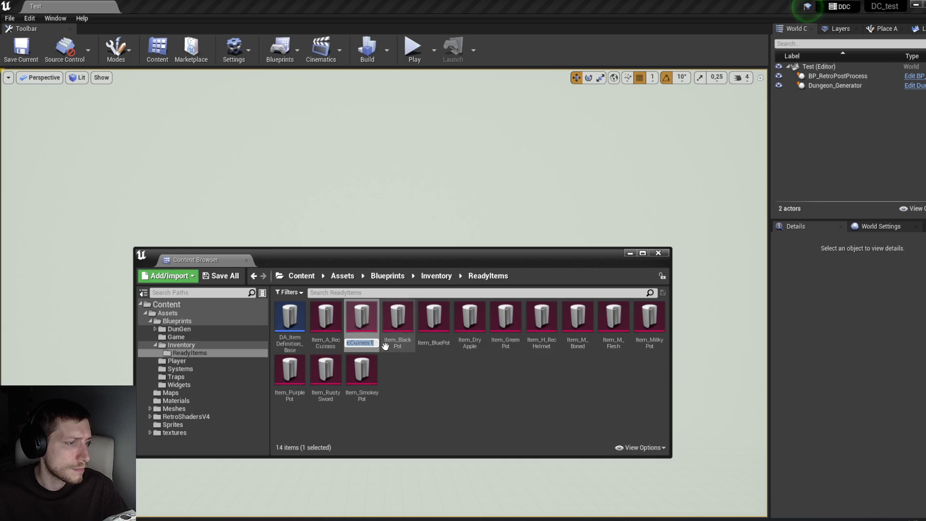
type("Item_B_RecBoo")
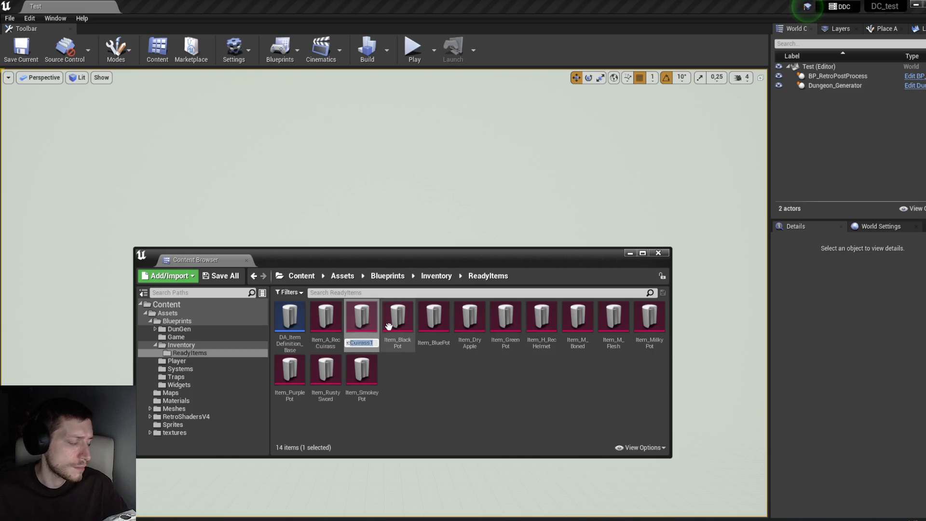
type("ts")
key("Return")
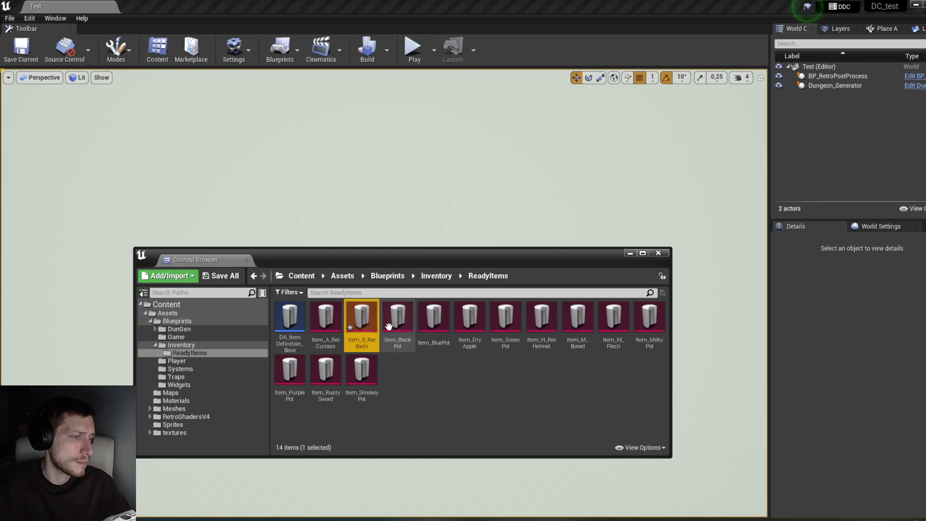
double_click(362, 319)
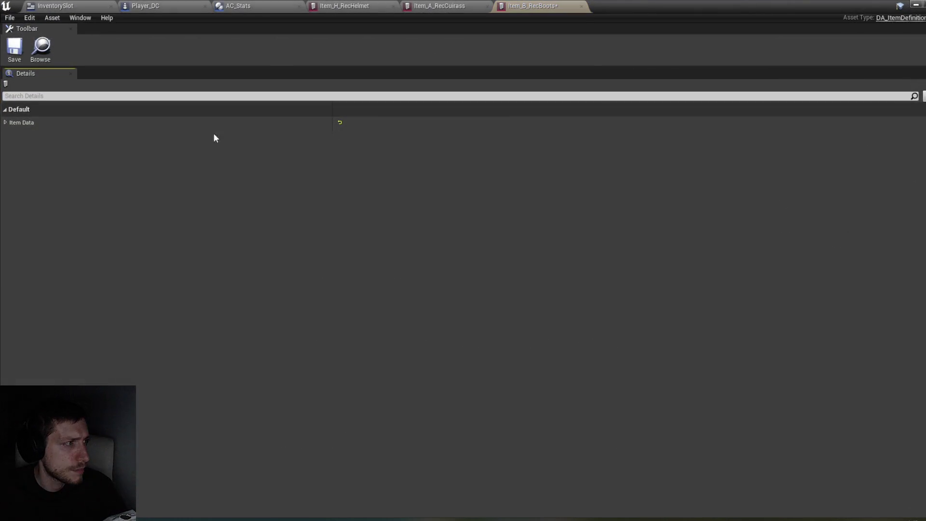
In Item Data, set the name to Recruit Boots and the description to Сапоги ебта.
left_click(5, 122)
double_click(371, 136)
type("Boots")
key("Return")
left_click(346, 147)
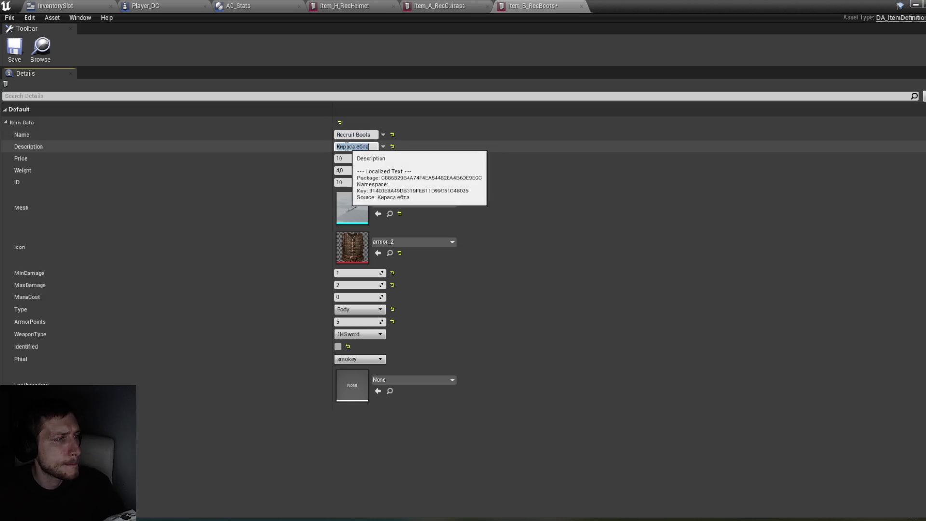
type("Сапог")
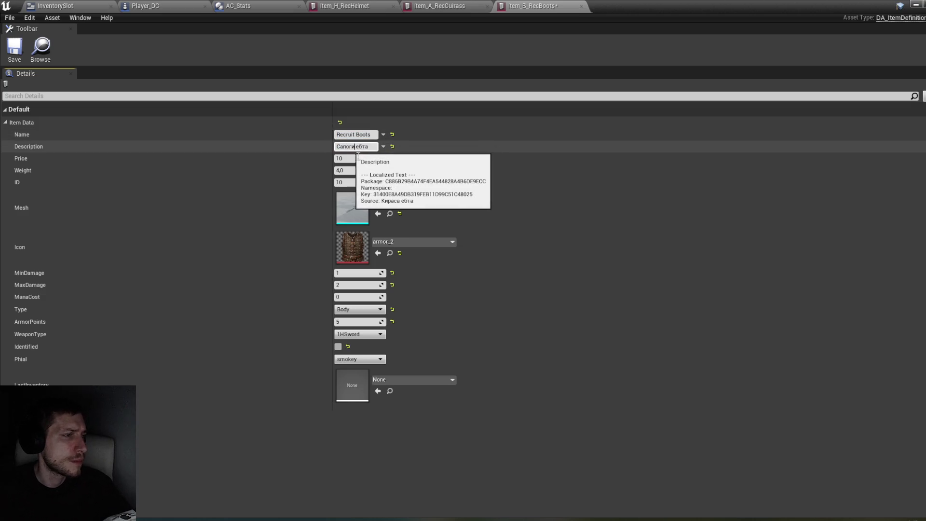
left_click(358, 171)
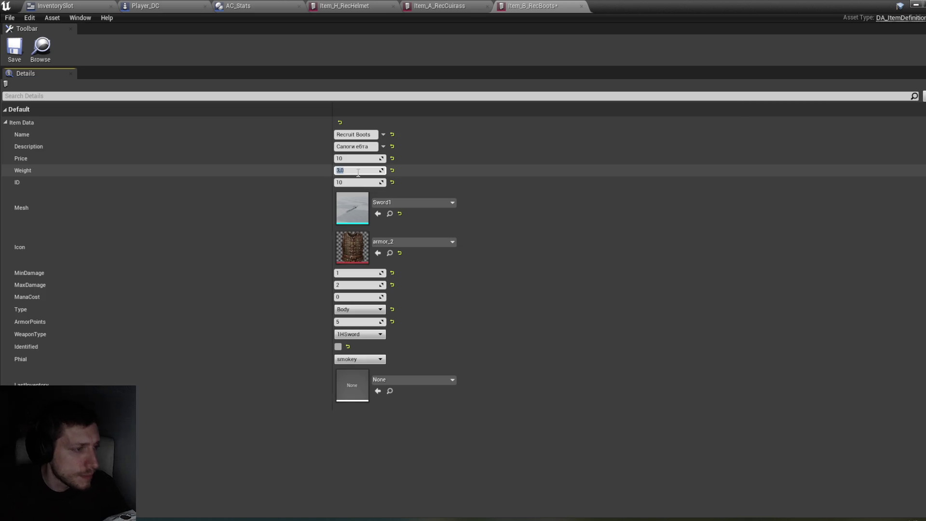
Set weight 3,0, search the Icon picker for 'boo', then bring up the Content Browser.
left_click(411, 242)
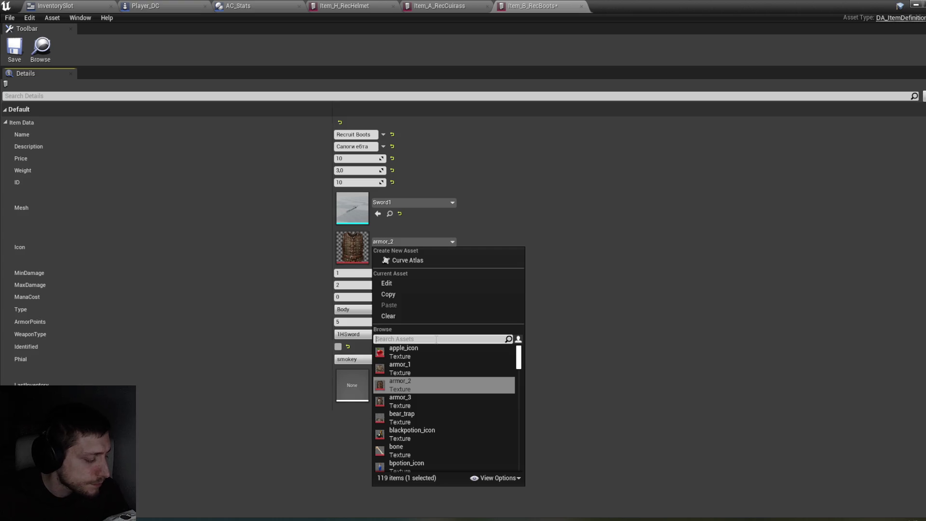
type("ищ")
key("BackSpace")
type("boo")
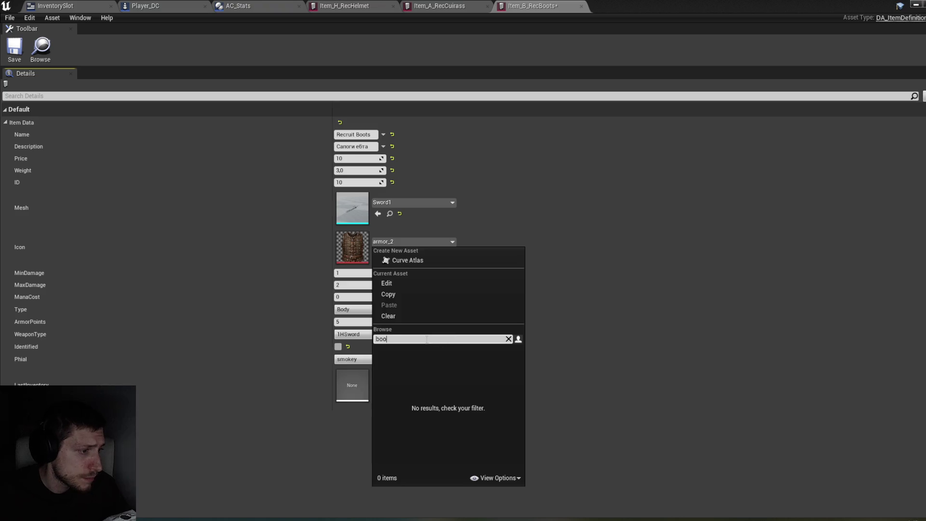
left_click(227, 519)
left_click(299, 458)
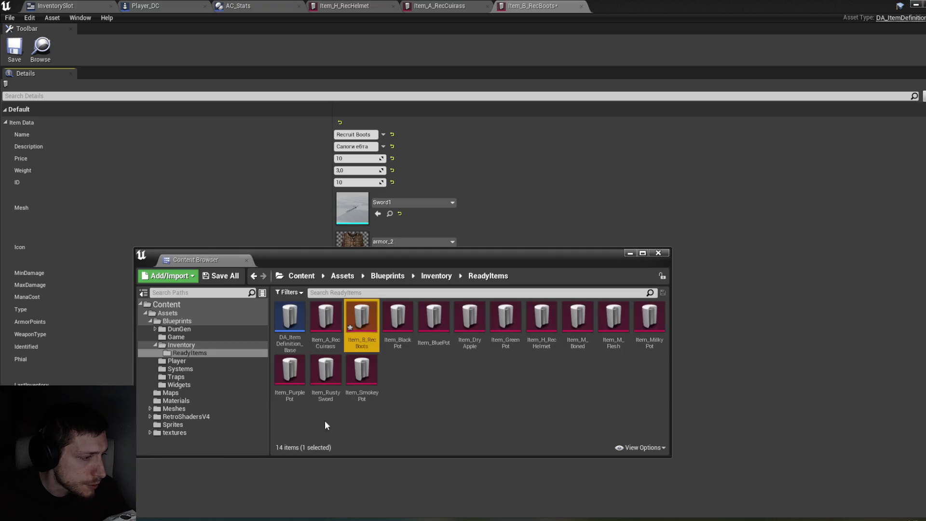
Browse the Inventory textures folder for a boots icon, then move File Explorer to the other monitor.
left_click(436, 275)
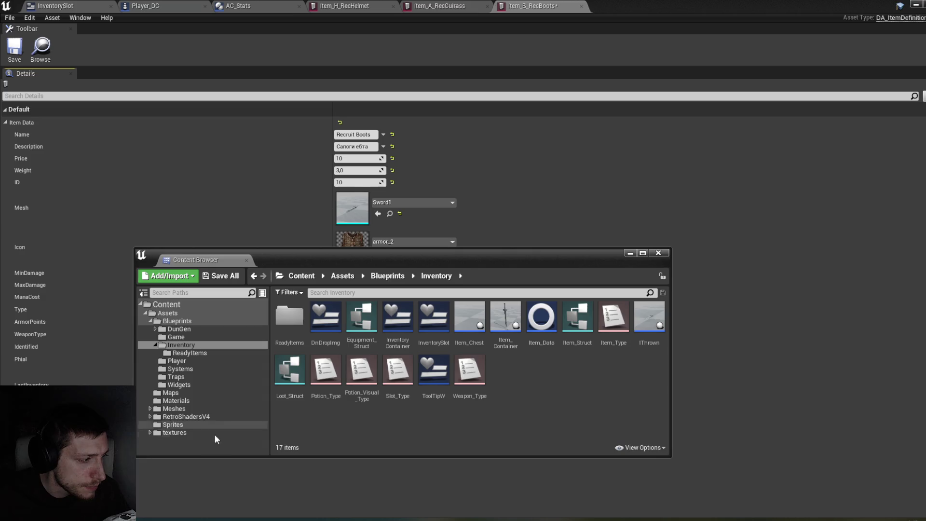
left_click(193, 433)
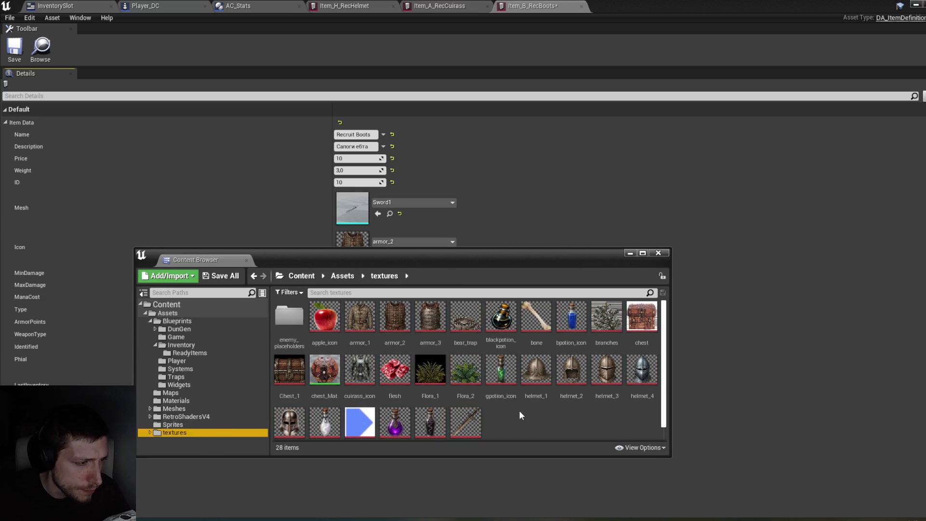
scroll(529, 410, "down", 1)
scroll(530, 411, "up", 1)
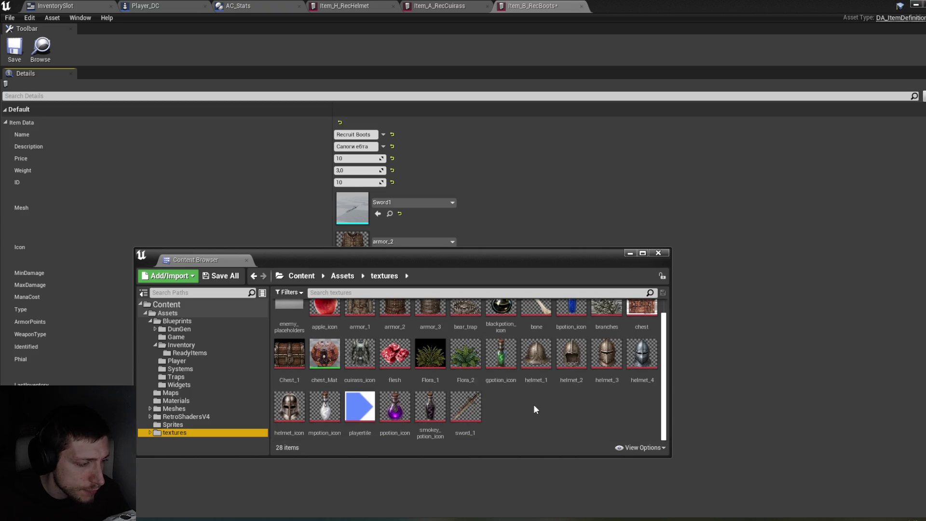
left_click(534, 405)
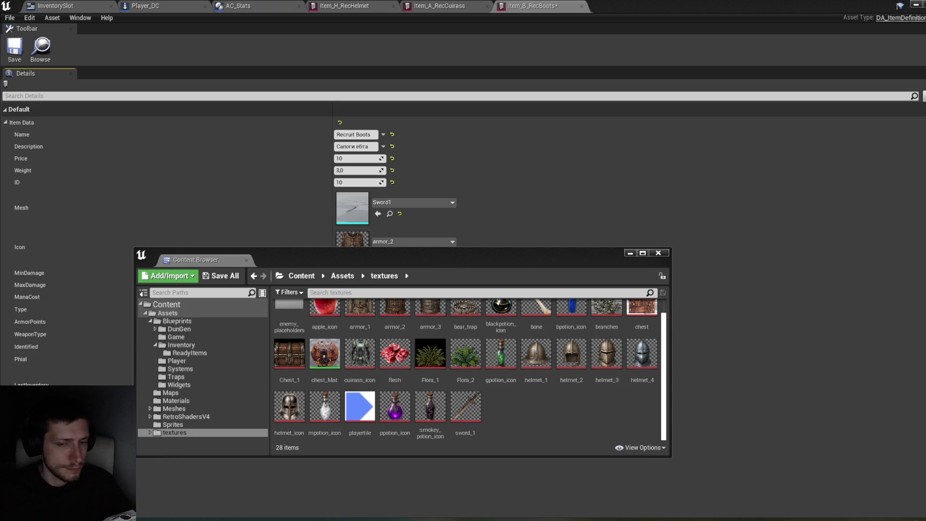
key("super+e")
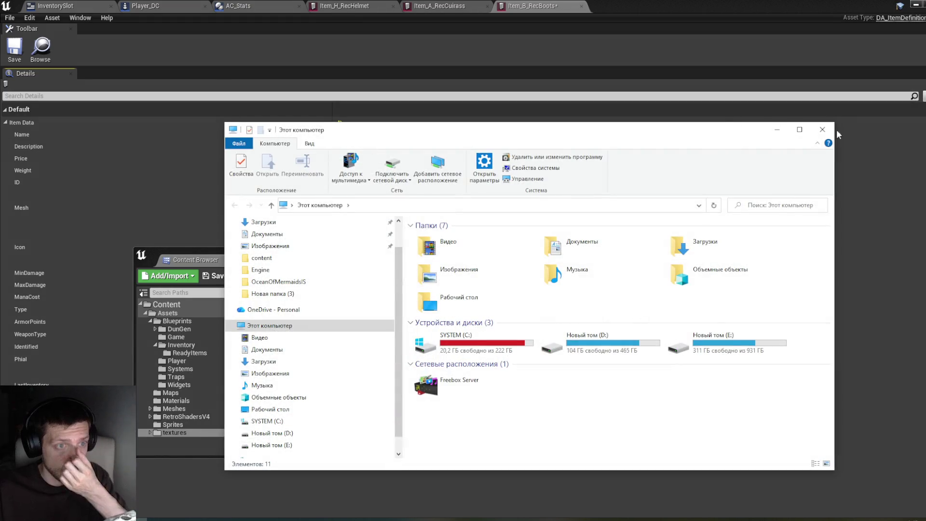
left_click_drag(760, 143, 925, 140)
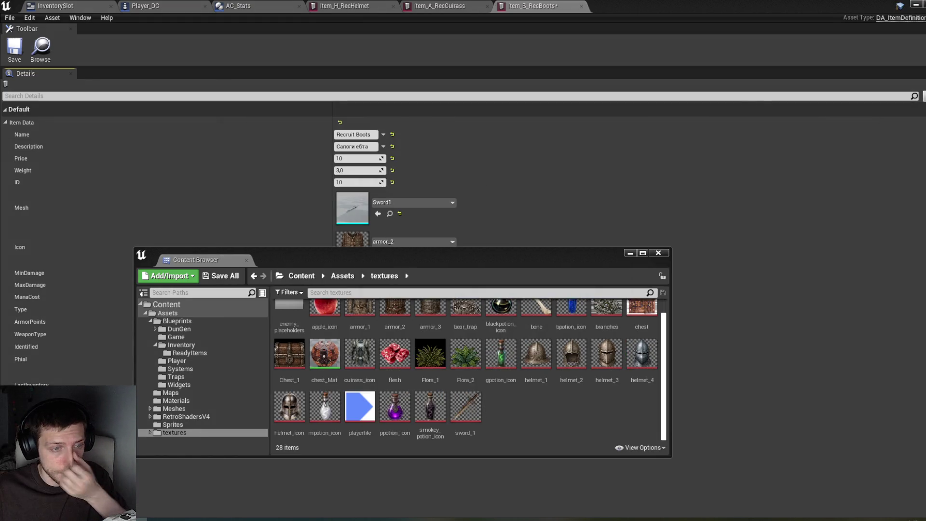
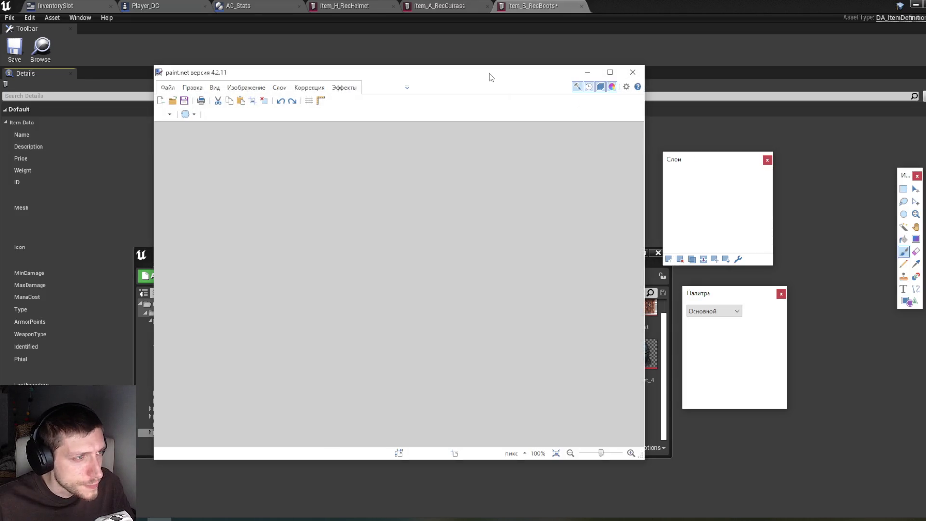
Magic Wand select the light-blue background around the boots, settling on 25% sensitivity.
left_click(903, 228)
left_click(502, 233)
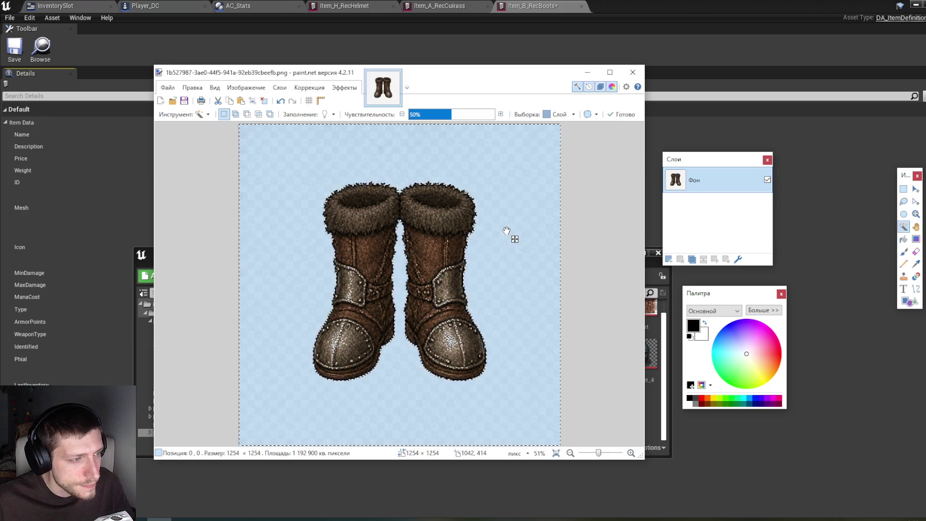
left_click(446, 116)
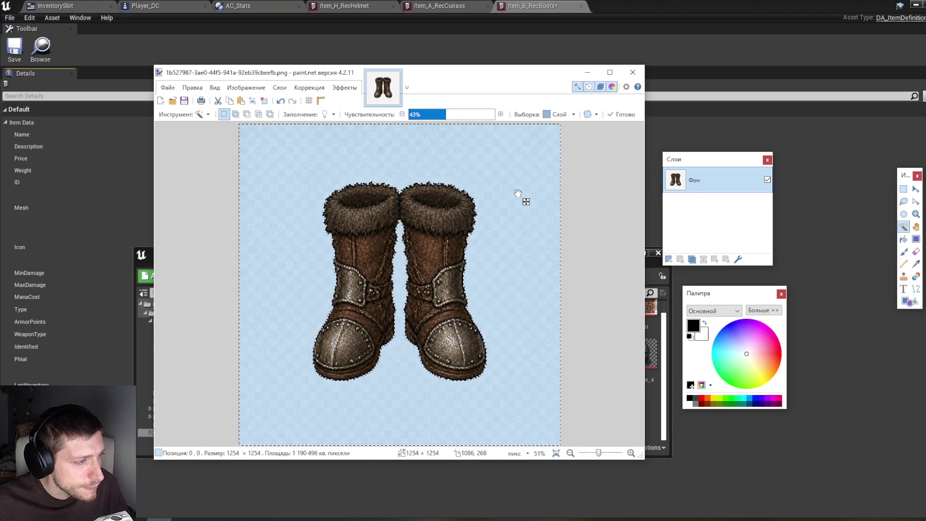
left_click(438, 115)
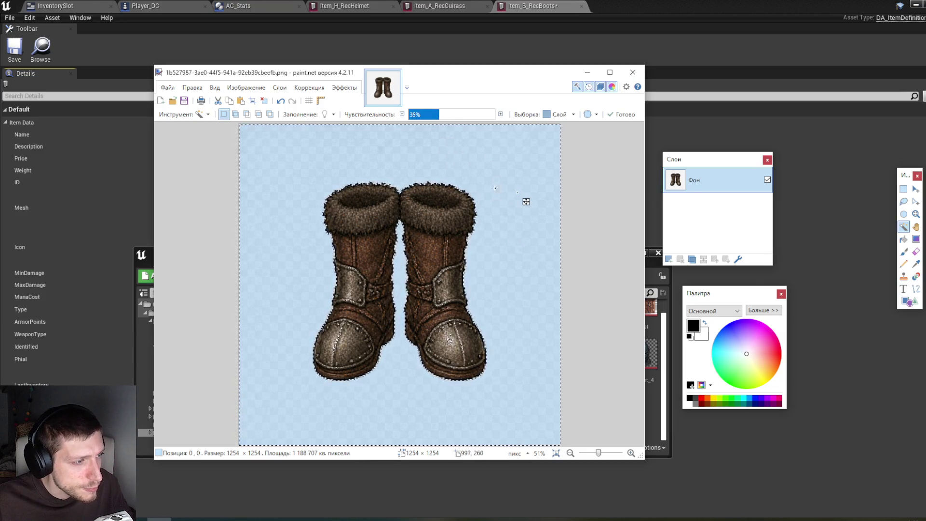
left_click(433, 114)
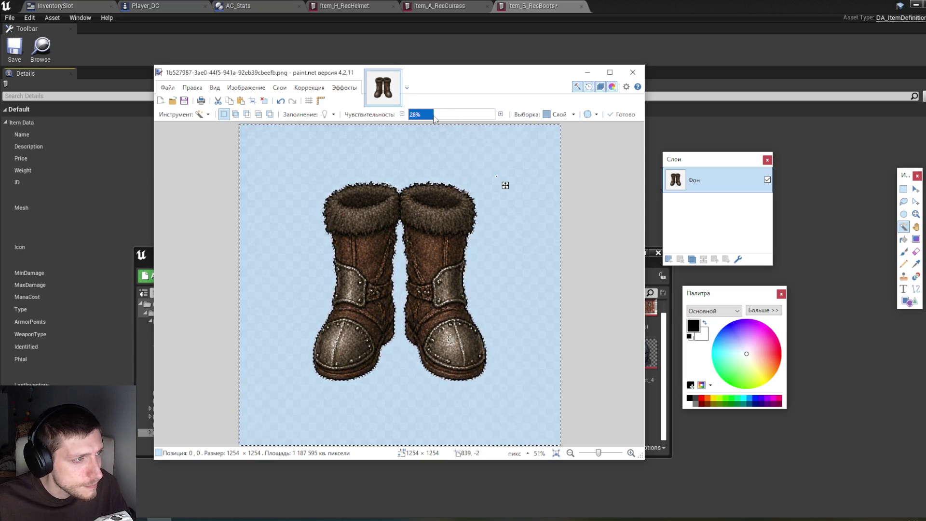
left_click_drag(499, 187, 500, 167)
left_click(428, 114)
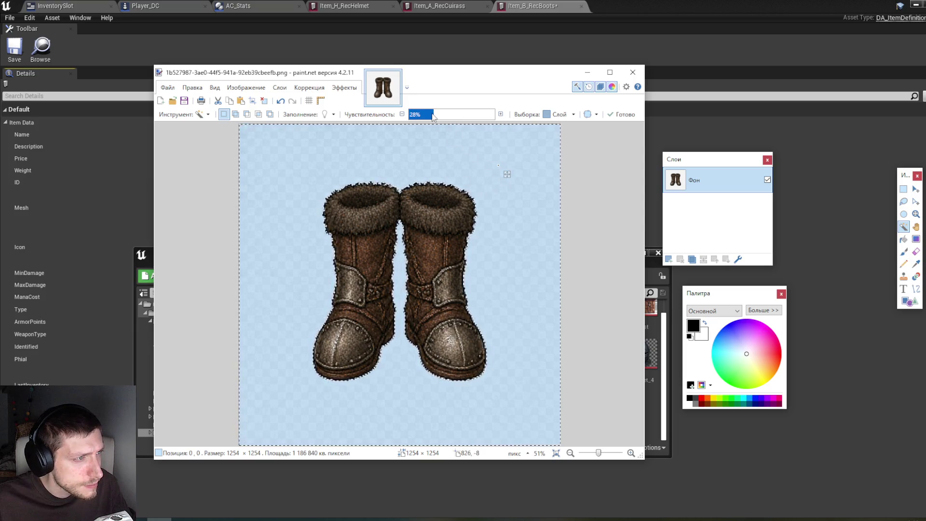
left_click_drag(470, 158, 492, 159)
left_click(527, 195)
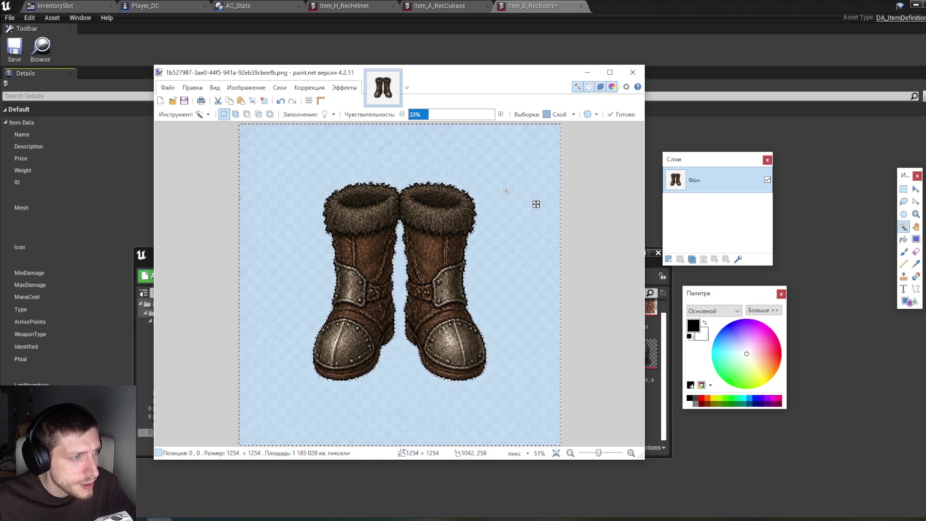
left_click(431, 118)
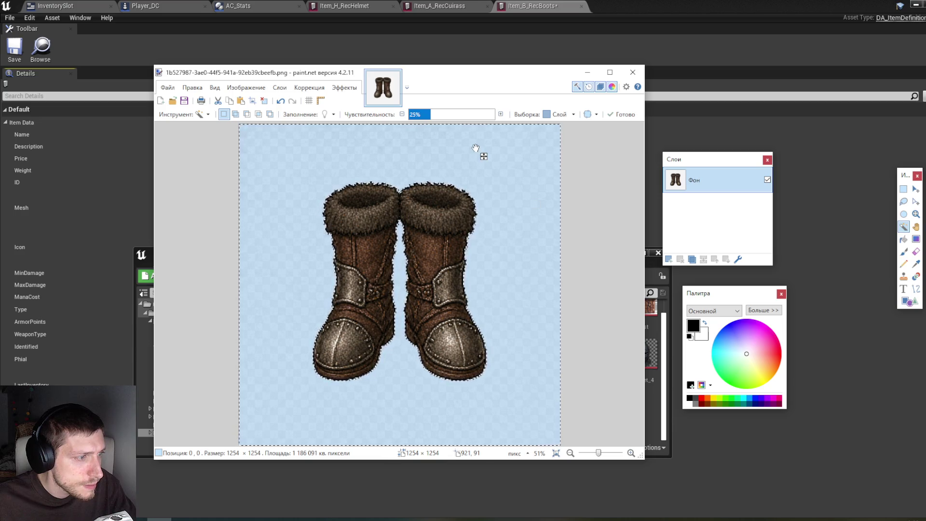
Delete the selected background to transparency and undo the accidental rotation of the boots.
key("Delete")
key("ctrl+d")
left_click(916, 189)
mouse_move(482, 226)
left_mouse_down()
mouse_move(463, 212)
mouse_move(422, 208)
mouse_move(470, 223)
left_mouse_up()
key("ctrl+z")
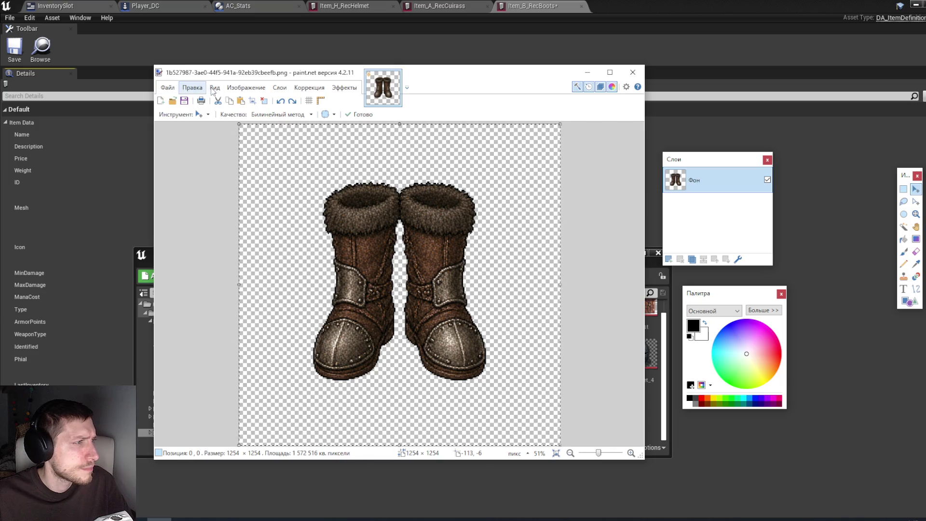
Resize the canvas to 80×80 pixels.
left_click(246, 87)
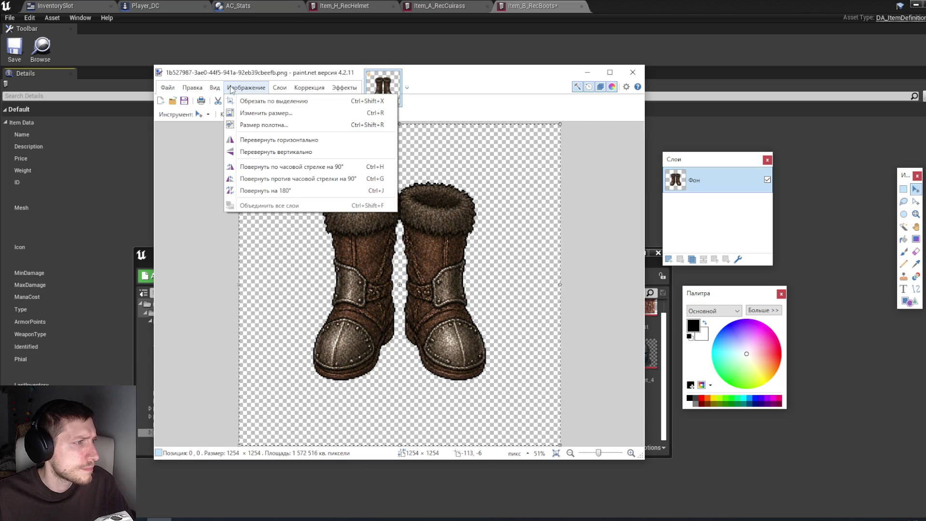
left_click(264, 125)
type("80")
key("Tab")
type("80")
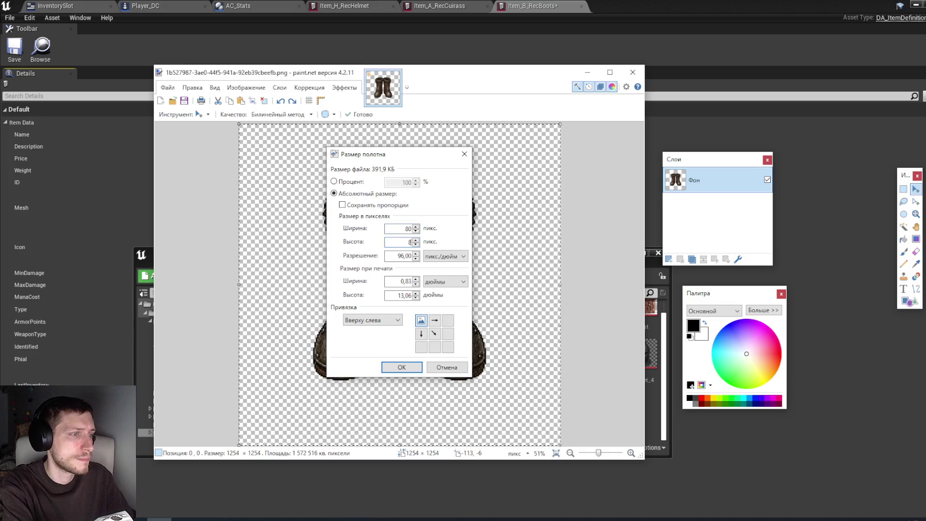
left_click(401, 367)
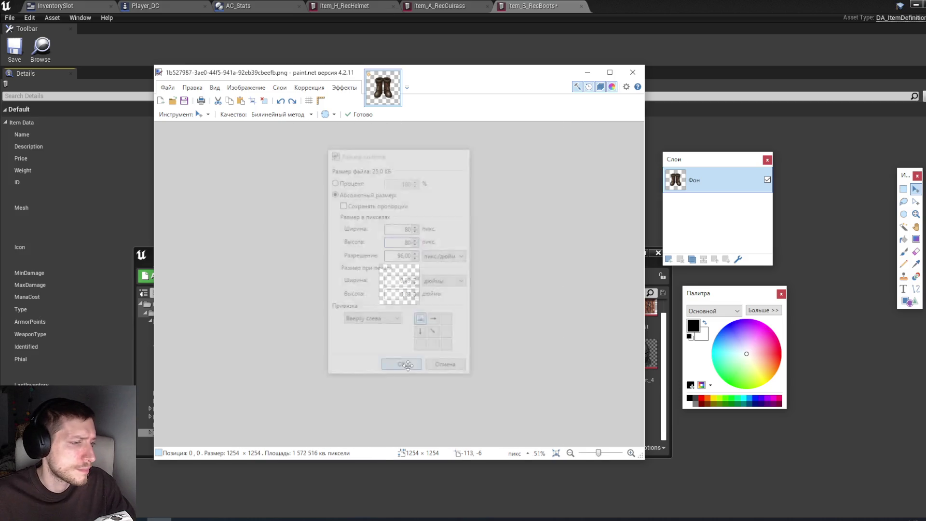
Paste the boots image, keeping the 80×80 canvas, and shrink it to about 138×138.
key("ctrl+v")
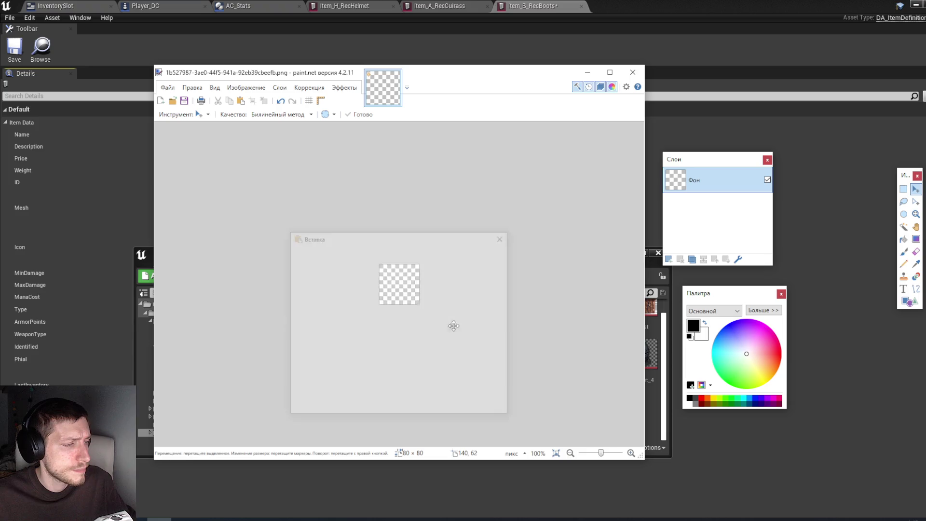
left_click(440, 367)
left_click_drag(380, 265, 521, 371)
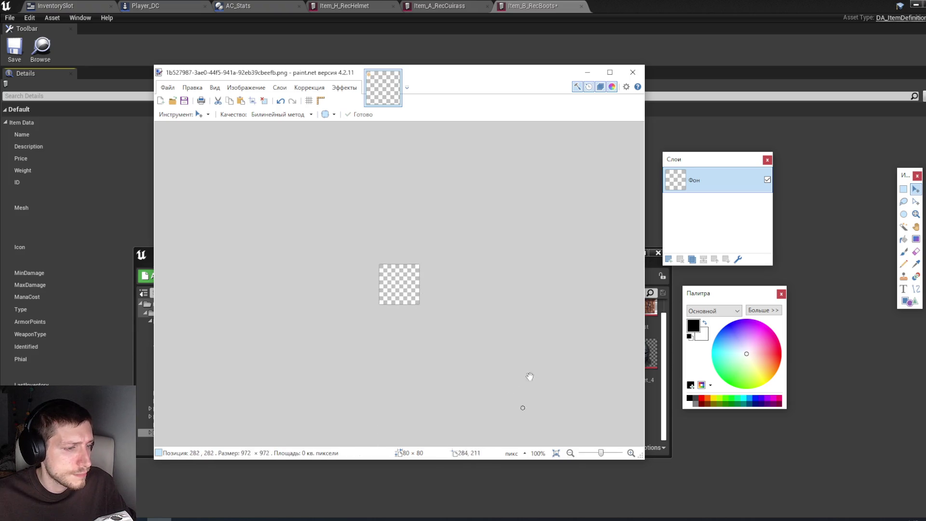
mouse_move(378, 253)
left_mouse_down()
mouse_move(349, 227)
mouse_move(504, 382)
left_mouse_up()
left_click_drag(509, 303, 378, 213)
mouse_move(321, 238)
left_mouse_down()
mouse_move(434, 341)
mouse_move(426, 341)
left_mouse_up()
left_click_drag(310, 203, 411, 303)
Fit the boots to 109×109 centred on the canvas, then bring Unreal forward.
left_click_drag(430, 219, 425, 223)
key("ctrl+z")
left_click_drag(457, 252, 409, 198)
left_click_drag(363, 248, 382, 265)
left_click_drag(520, 278, 511, 271)
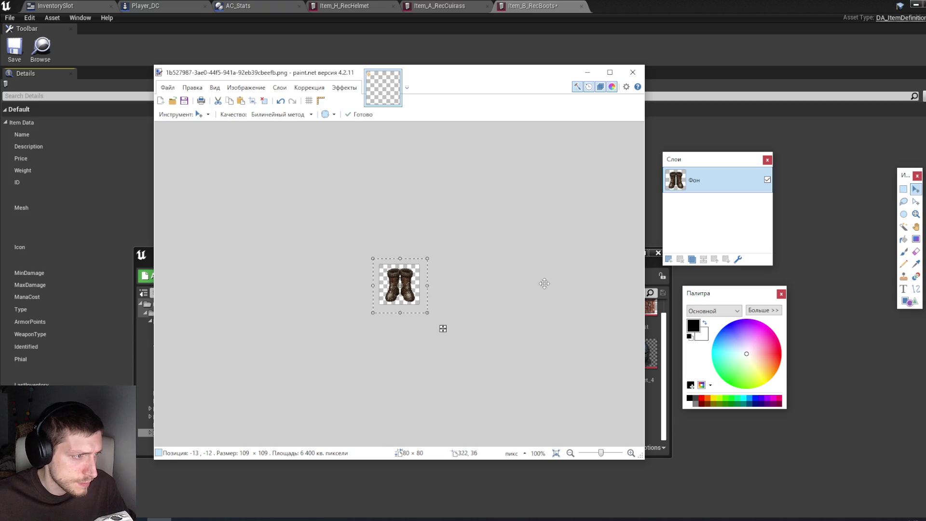
left_click_drag(496, 78, 760, 94)
key("alt+Tab")
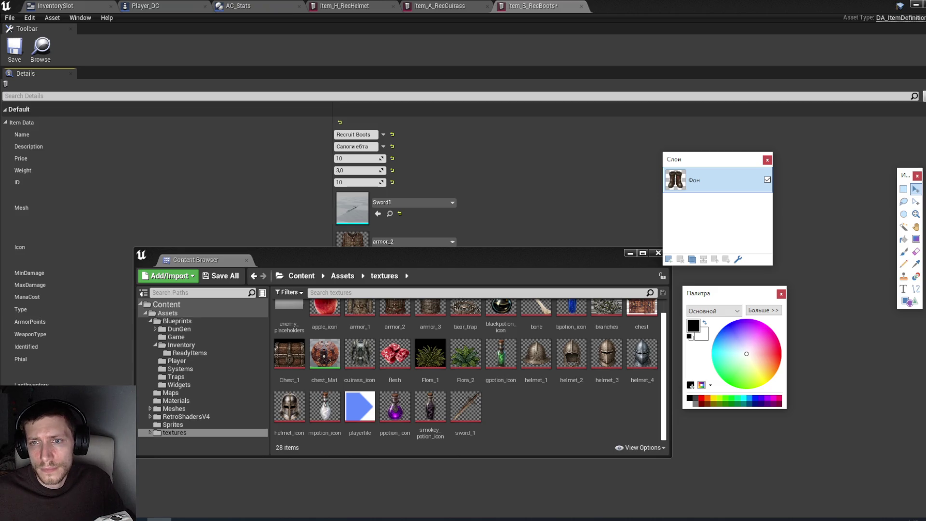
Return from Unreal to paint.net to work on the steel-and-blue boots image.
key("alt+Tab")
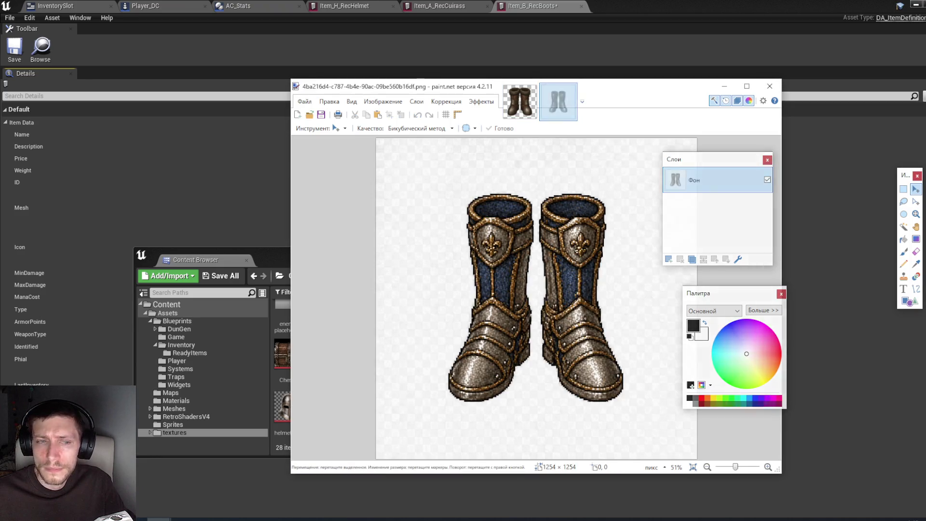
Erase the steel boots' white background and copy the whole image.
left_click(903, 226)
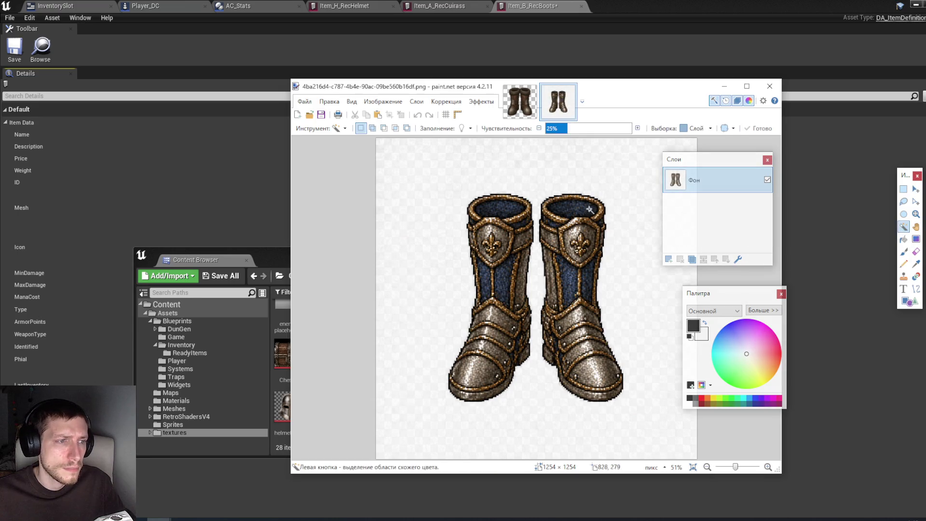
left_click(636, 196)
key("Delete")
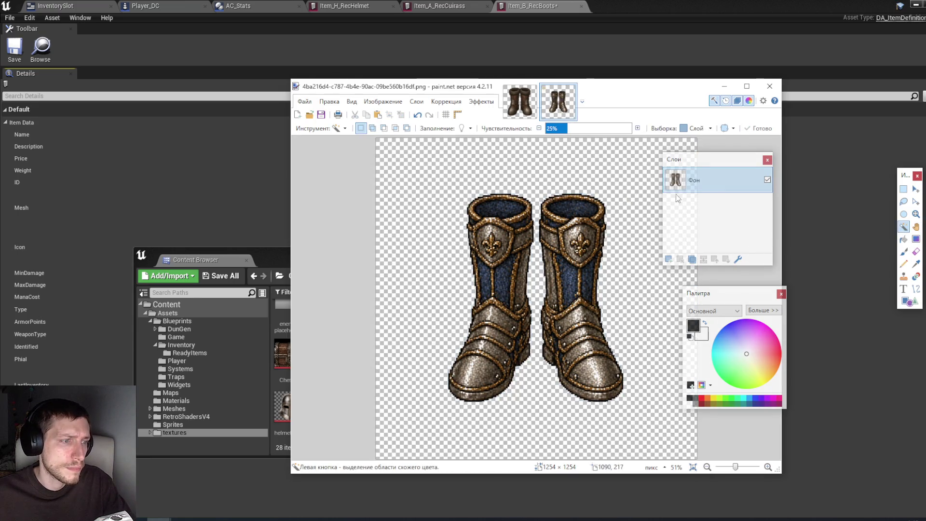
key("ctrl+a")
key("ctrl+c")
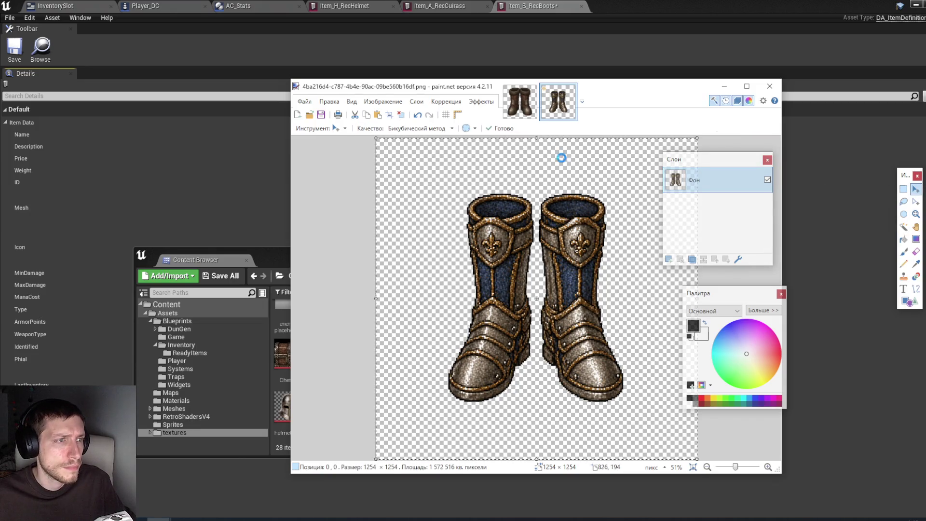
Paste the steel boots into the 80×80 boots_1 canvas and fit them.
left_click(520, 109)
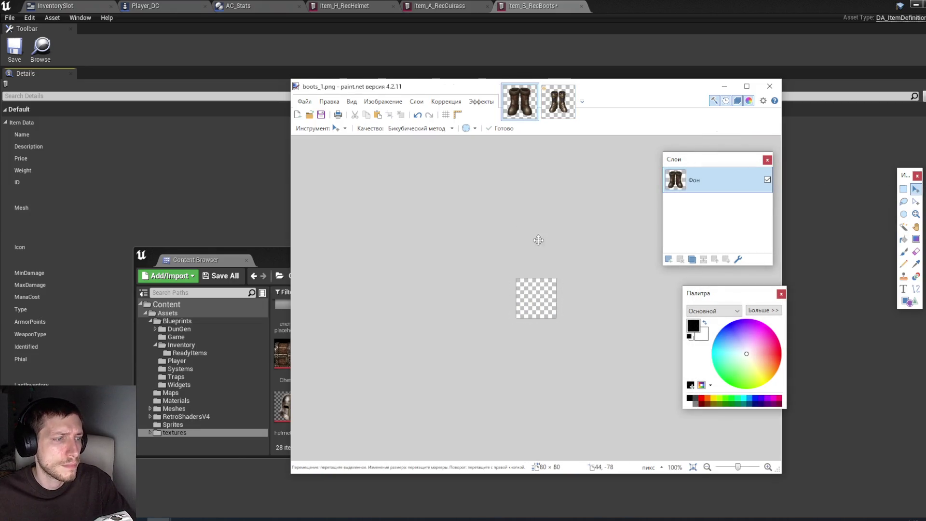
key("ctrl+v")
left_click(501, 374)
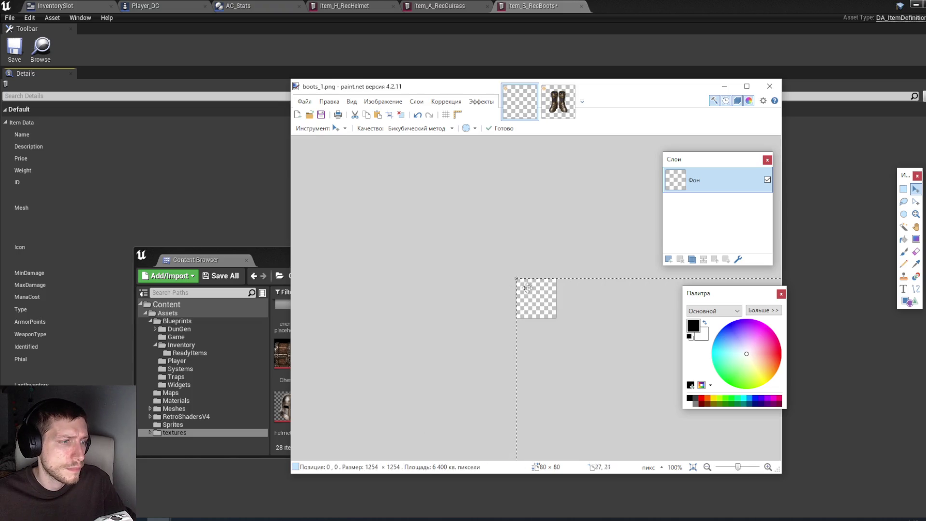
key("ctrl+z")
mouse_move(527, 263)
left_mouse_down()
mouse_move(434, 159)
mouse_move(482, 233)
mouse_move(614, 390)
left_mouse_up()
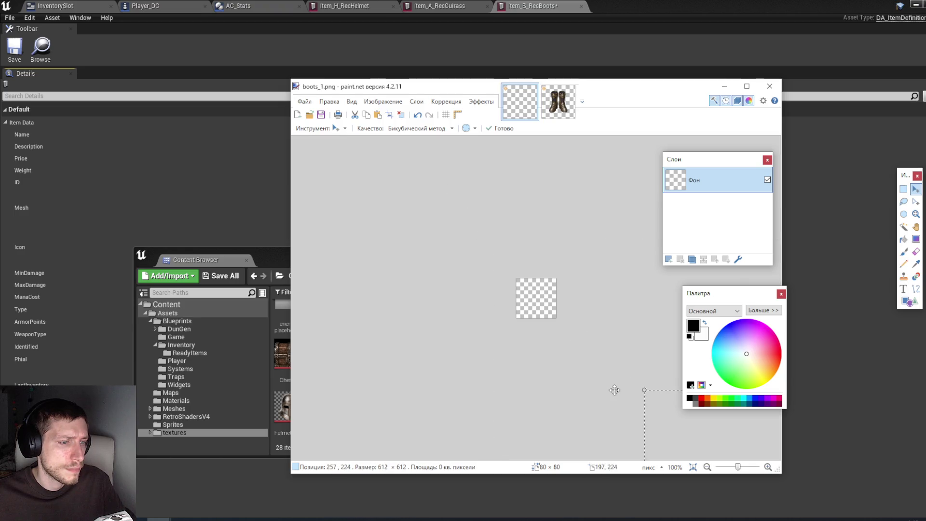
key("ctrl+v")
mouse_move(465, 186)
left_mouse_down()
mouse_move(474, 243)
mouse_move(591, 335)
mouse_move(647, 412)
left_mouse_up()
Save the icon as boots_2.png.
key("ctrl+shift+s")
type("boots_2")
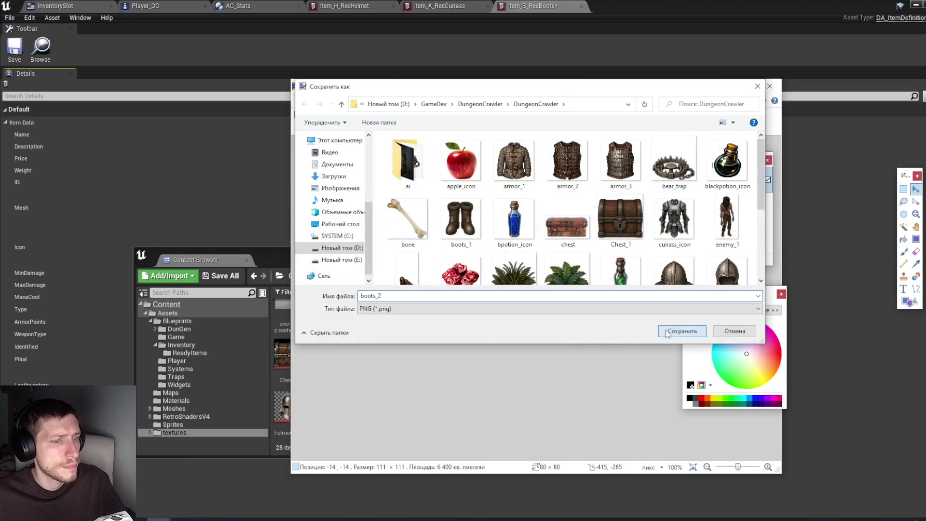
left_click(667, 333)
left_click(665, 312)
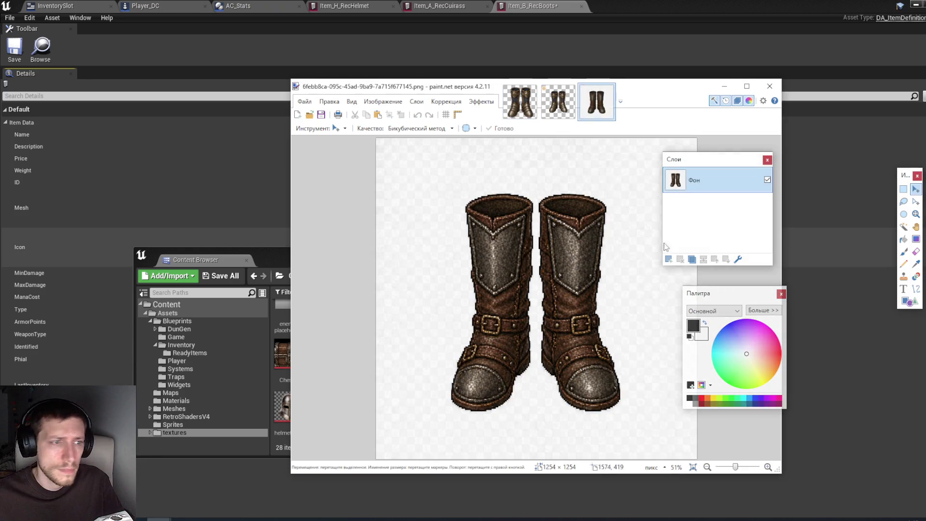
Erase the third boots image's near-white background and select the whole image.
left_click(903, 226)
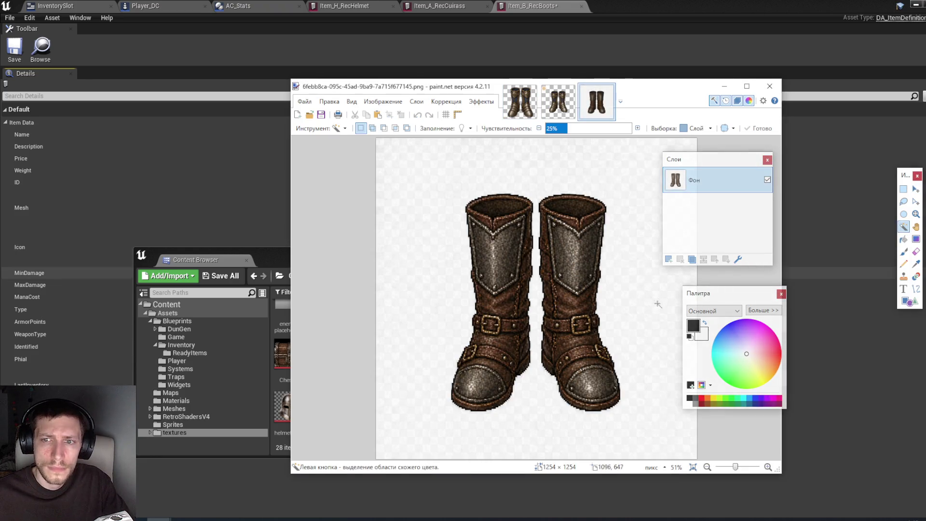
left_click(644, 271)
key("Delete")
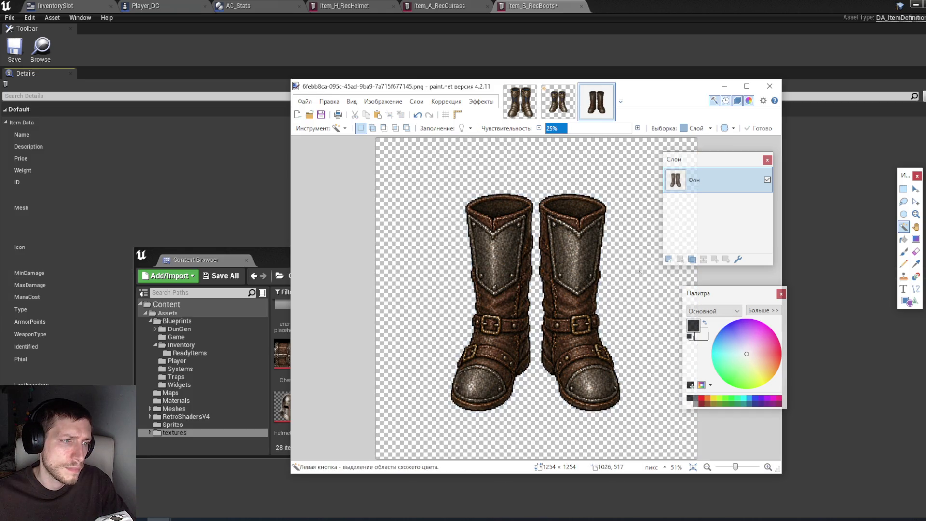
key("m")
key("ctrl+a")
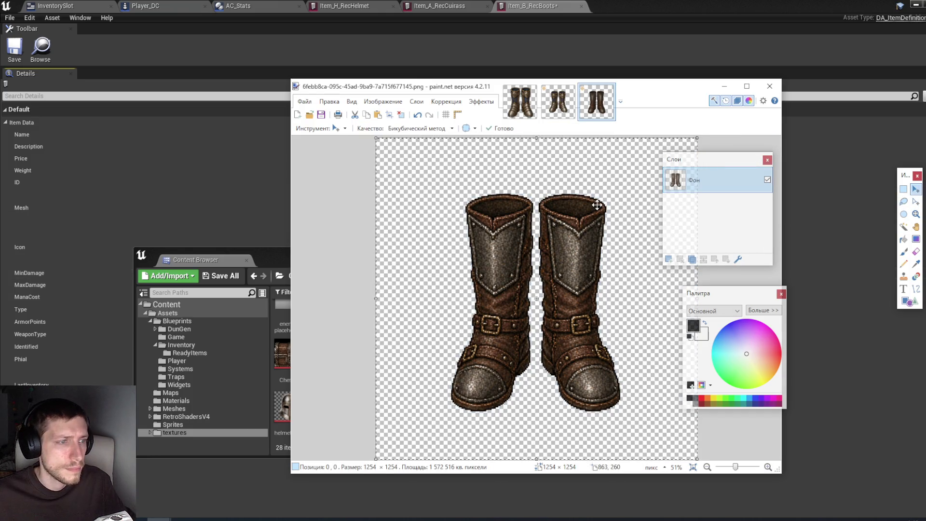
Replace the boots in the boots_2 icon with the new boots, sized 95×95 and centred.
left_click(558, 101)
left_click(520, 101)
key("Delete")
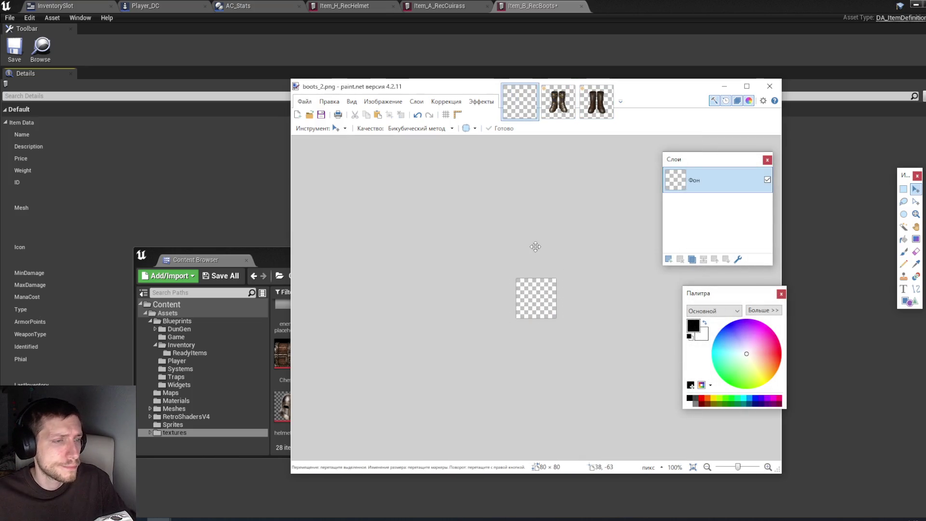
key("ctrl+v")
left_click(487, 384)
left_click_drag(642, 388, 422, 154)
mouse_move(554, 321)
left_mouse_down()
mouse_move(495, 243)
mouse_move(435, 192)
mouse_move(374, 188)
mouse_move(571, 369)
mouse_move(630, 399)
mouse_move(476, 184)
left_mouse_up()
mouse_move(431, 230)
left_mouse_down()
mouse_move(459, 274)
mouse_move(512, 267)
left_mouse_up()
mouse_move(597, 301)
left_mouse_down()
mouse_move(612, 286)
mouse_move(606, 278)
mouse_move(625, 281)
left_mouse_up()
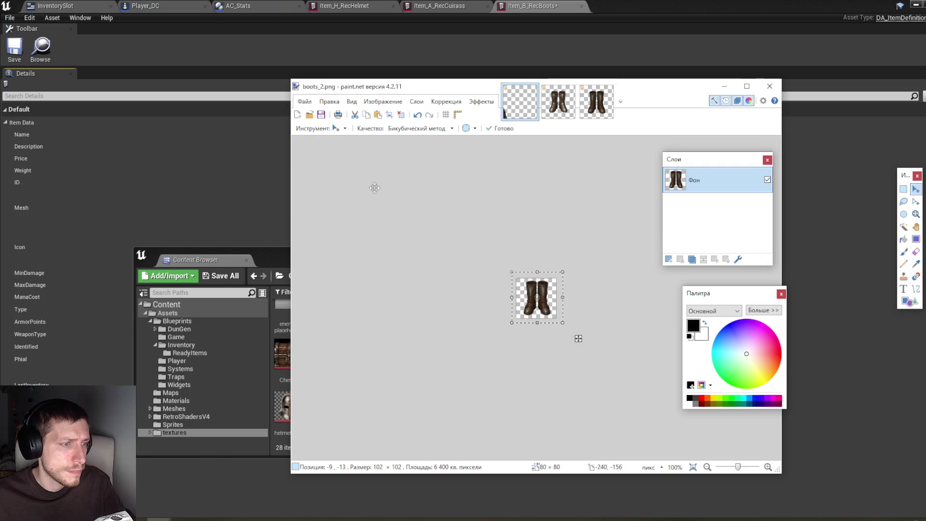
Save the icon as boots_3.png, confirming the PNG settings.
left_click(304, 101)
left_click(336, 179)
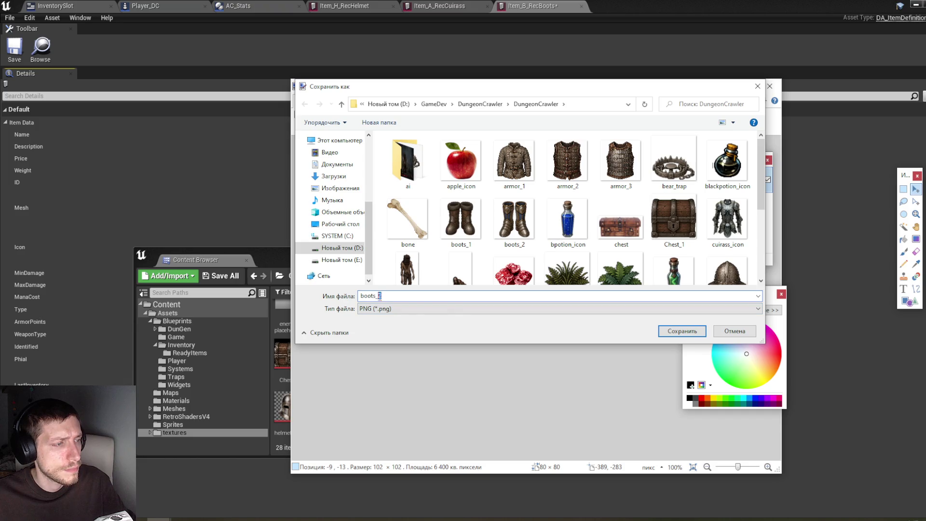
left_click(681, 330)
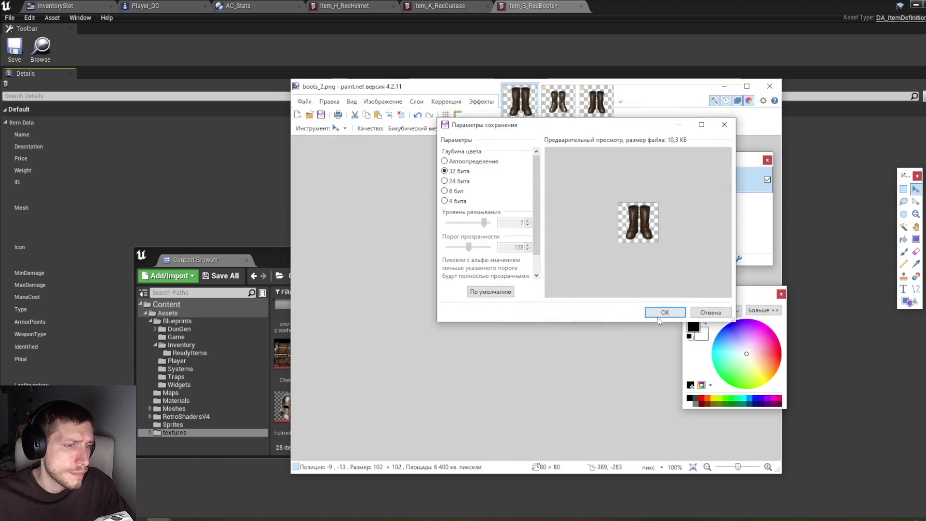
left_click(659, 313)
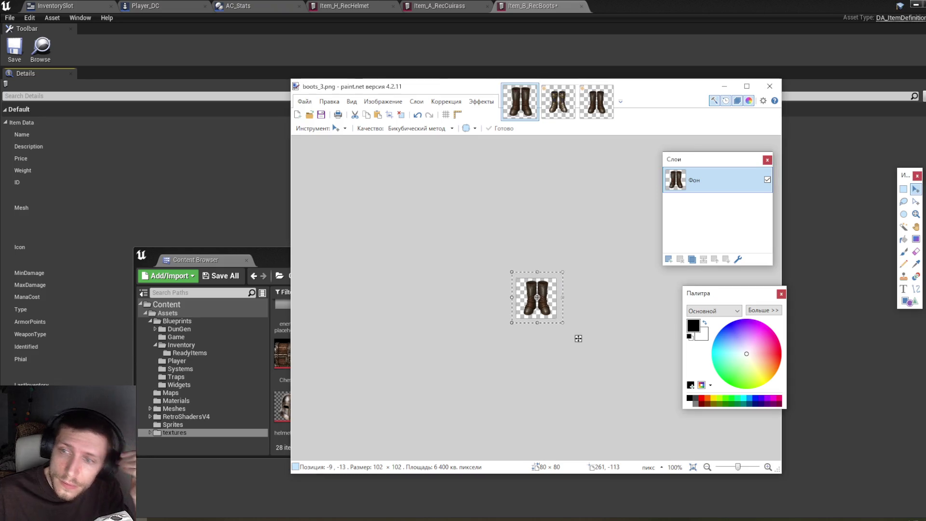
left_click(904, 226)
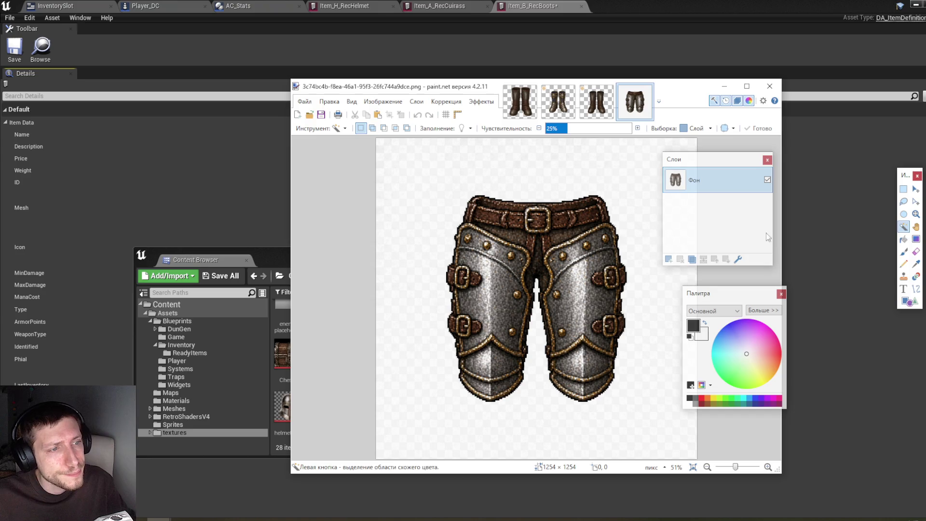
Delete the greaves' white background and select the whole greaves image.
left_click(629, 188)
key("Delete")
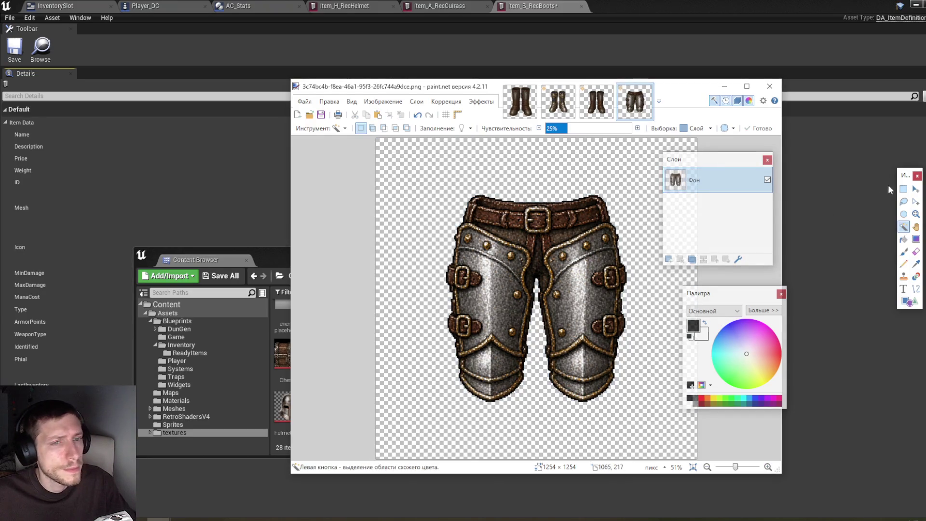
left_click(916, 188)
key("ctrl+a")
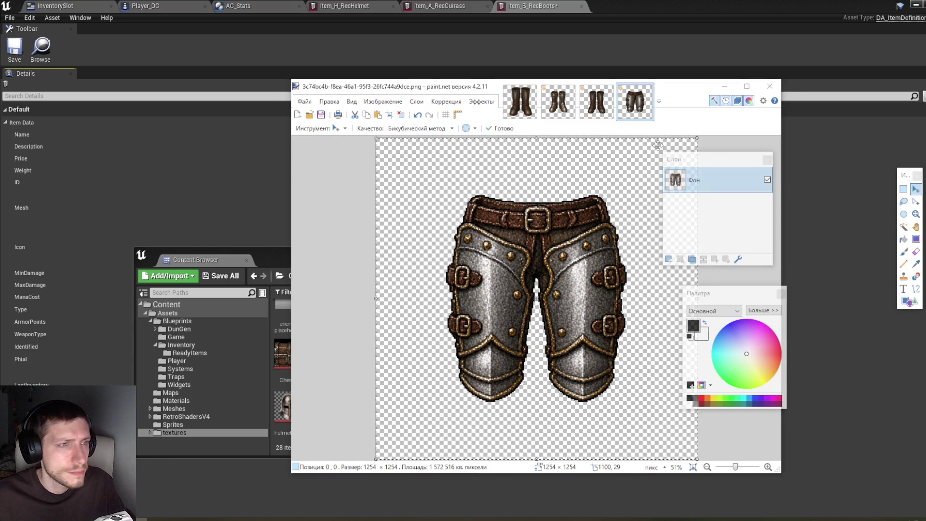
left_click_drag(675, 88, 670, 90)
Paste the greaves into the boots_3 icon and resize them to fit the 80×80 canvas.
left_click(515, 104)
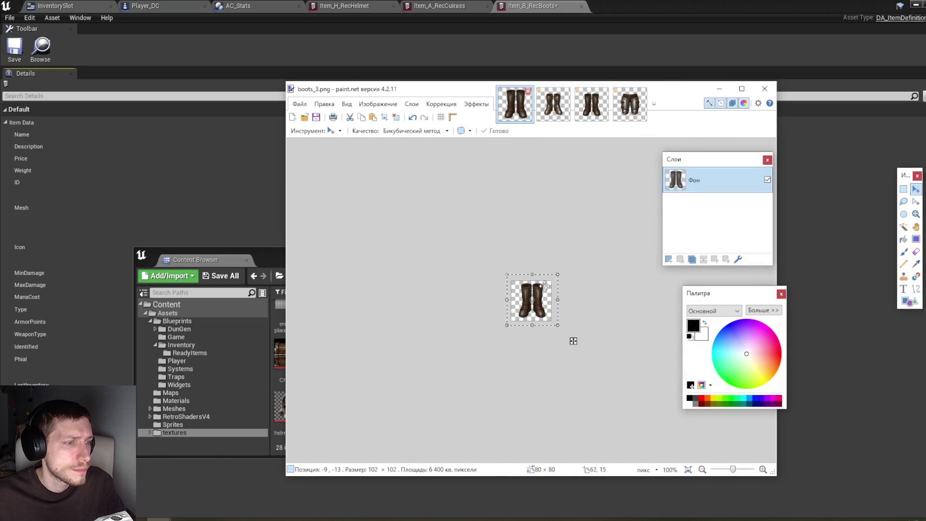
key("ctrl+v")
left_click(532, 382)
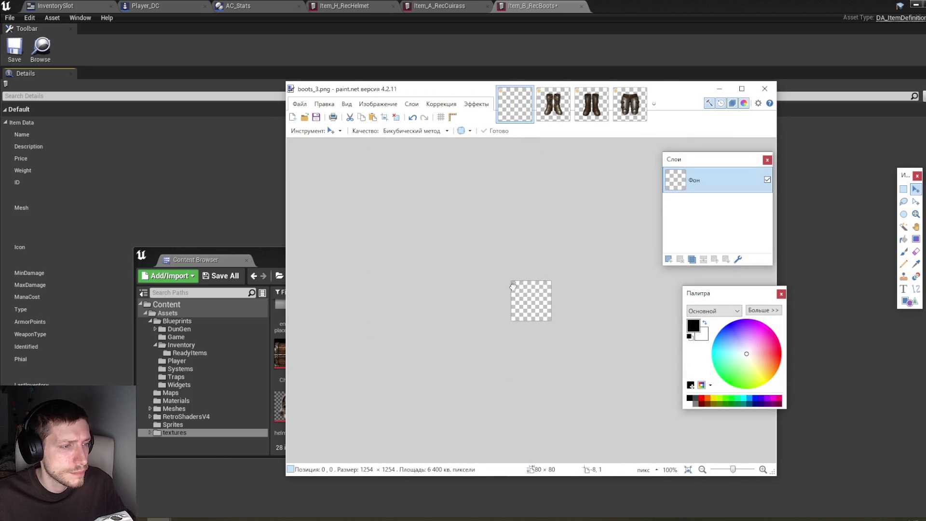
left_click_drag(510, 284, 786, 511)
left_click_drag(620, 395, 357, 154)
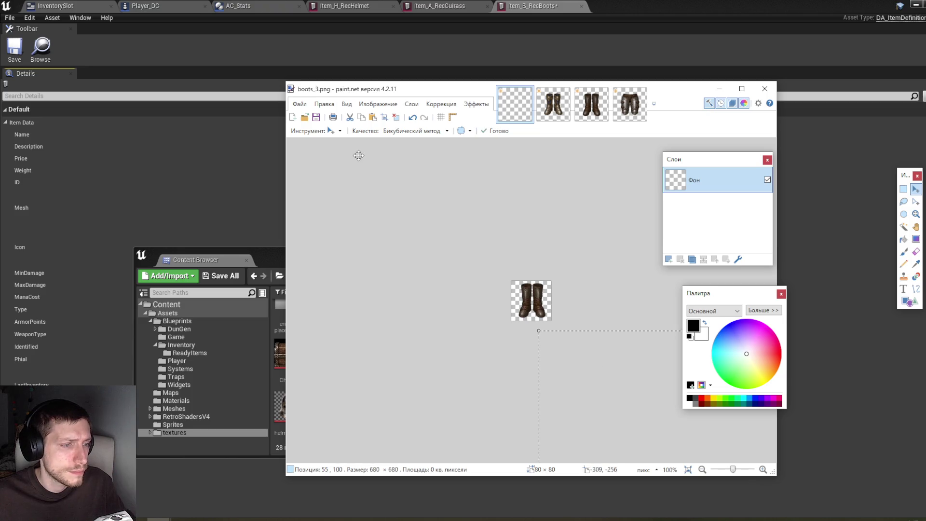
left_click_drag(550, 270, 459, 164)
left_click_drag(446, 218, 550, 377)
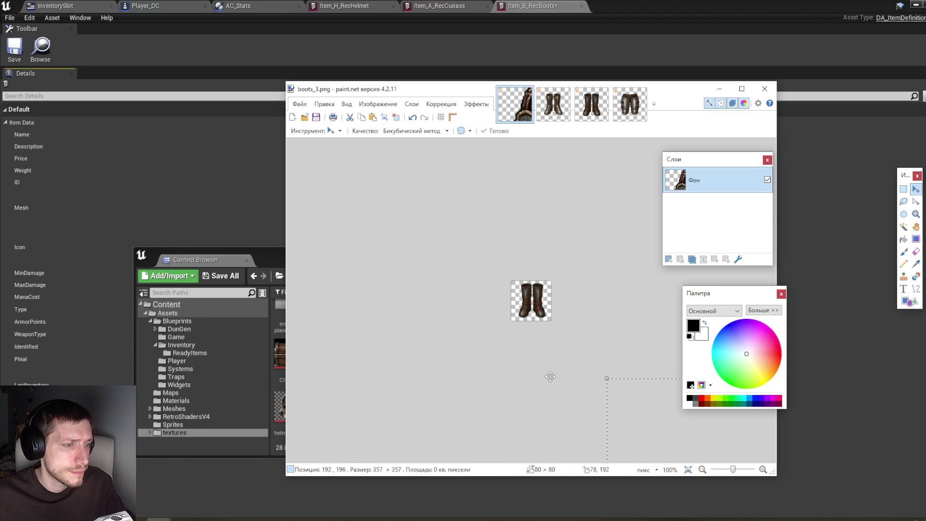
left_click_drag(576, 288, 472, 184)
left_click_drag(482, 247, 562, 345)
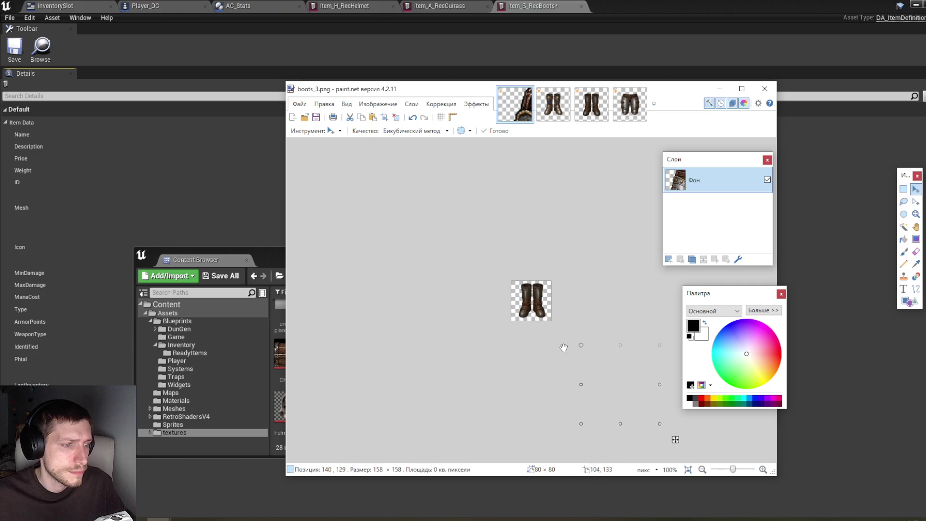
mouse_move(600, 275)
left_mouse_down()
mouse_move(541, 219)
mouse_move(566, 260)
mouse_move(543, 280)
mouse_move(617, 271)
left_mouse_up()
Save the icon as greaves_1.png.
left_click(299, 104)
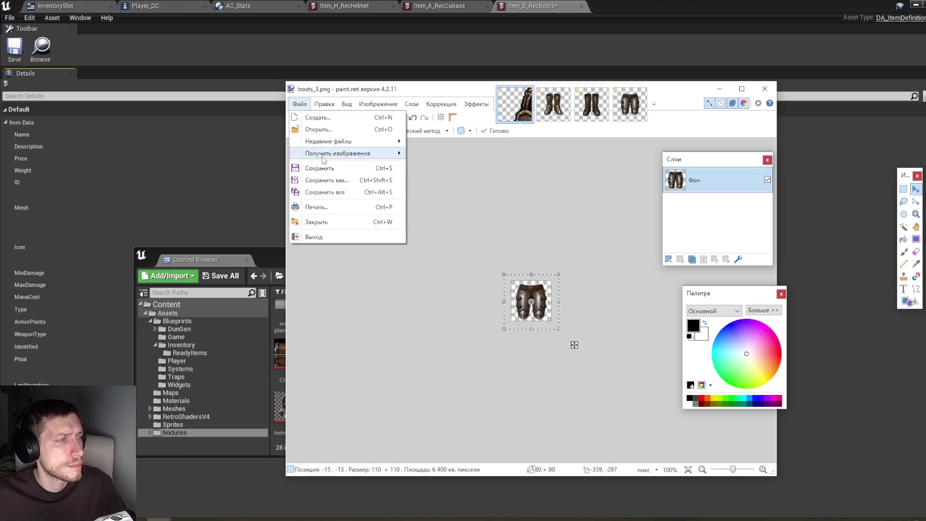
left_click(319, 179)
type("gre")
type("1")
left_click(659, 333)
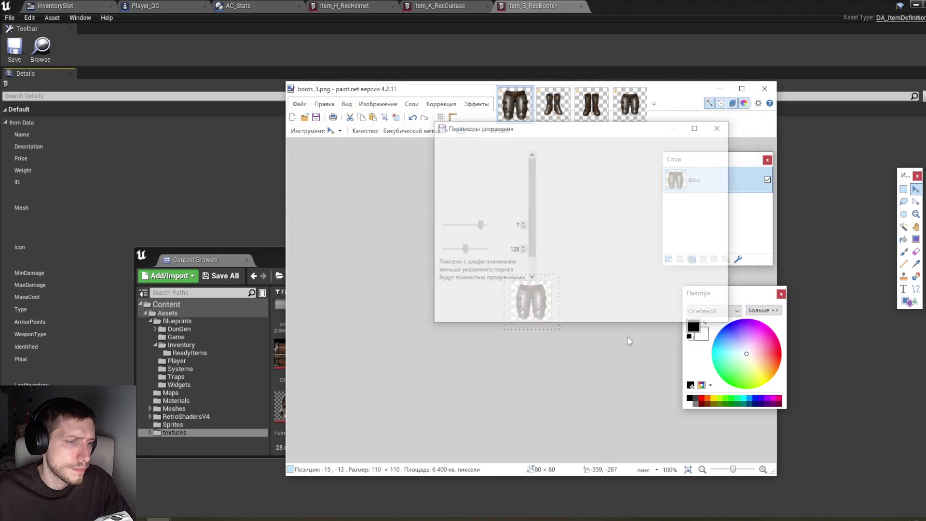
left_click(644, 316)
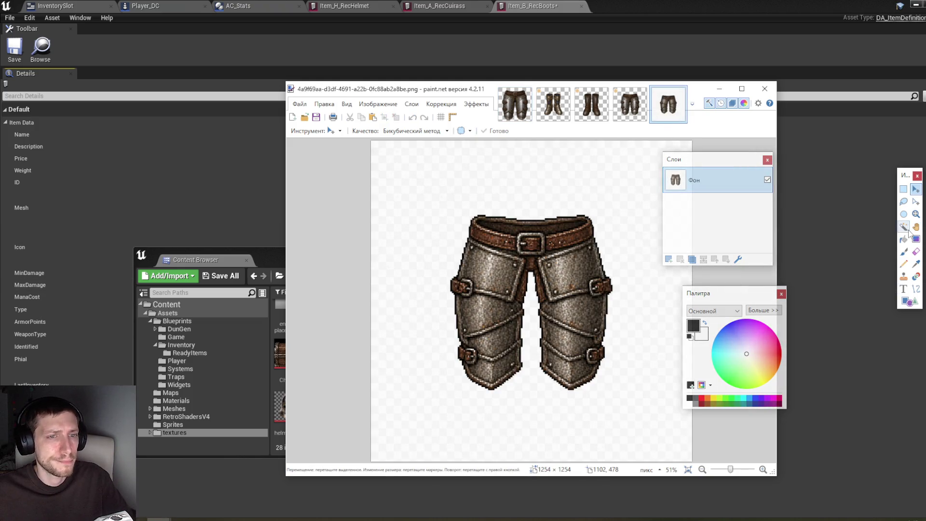
Delete the darker greaves' white background and select the whole image.
key("s")
left_click(589, 193)
key("Delete")
key("m")
key("ctrl+a")
Paste the greaves into the greaves_1 icon and shrink them to fill the 80×80 canvas.
left_click(554, 105)
left_click(514, 104)
key("ctrl+v")
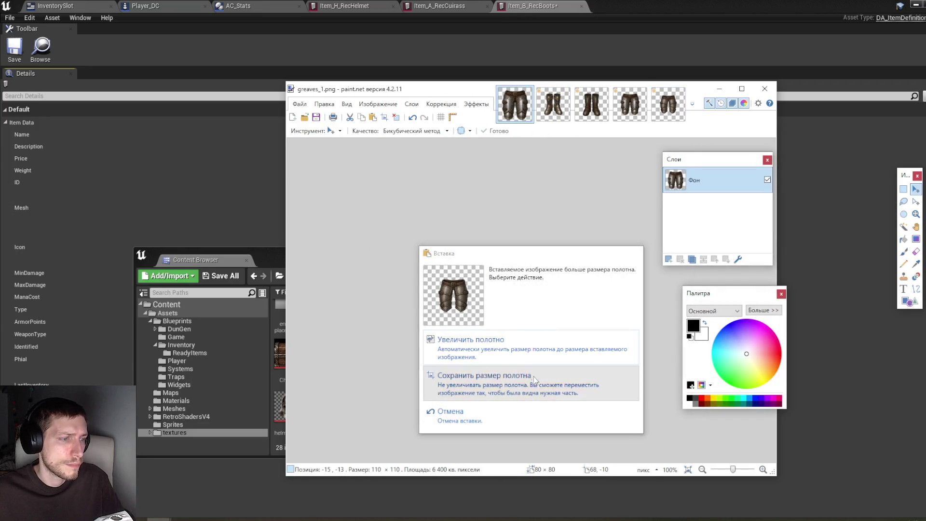
left_click(534, 376)
left_click_drag(607, 352, 572, 334)
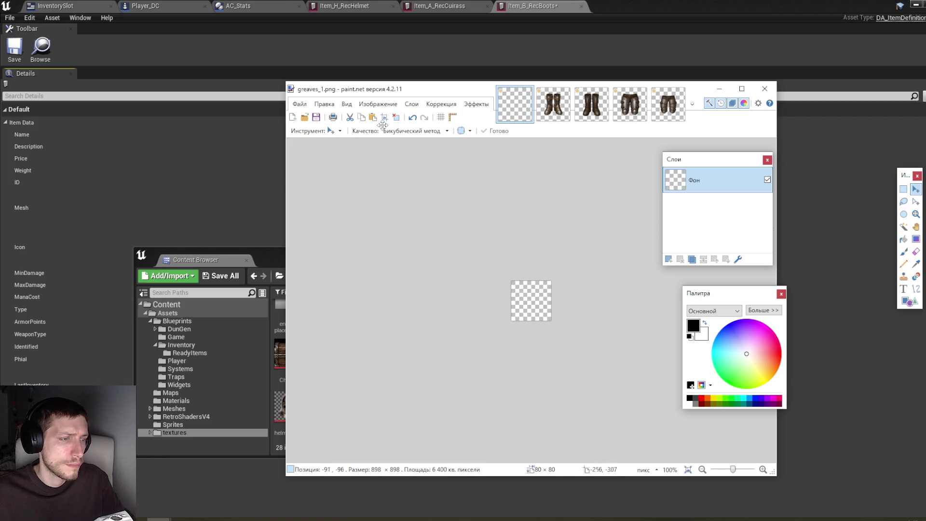
key("ctrl+z")
left_click_drag(462, 229, 644, 421)
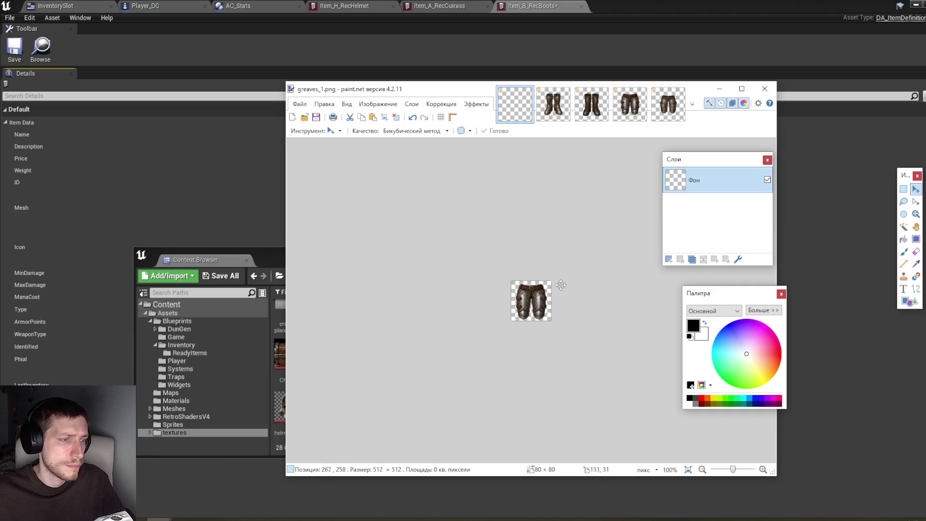
left_click_drag(569, 291, 432, 173)
mouse_move(472, 247)
left_mouse_down()
mouse_move(600, 408)
mouse_move(610, 347)
mouse_move(463, 189)
left_mouse_up()
mouse_move(581, 246)
left_mouse_down()
mouse_move(552, 275)
mouse_move(616, 287)
left_mouse_up()
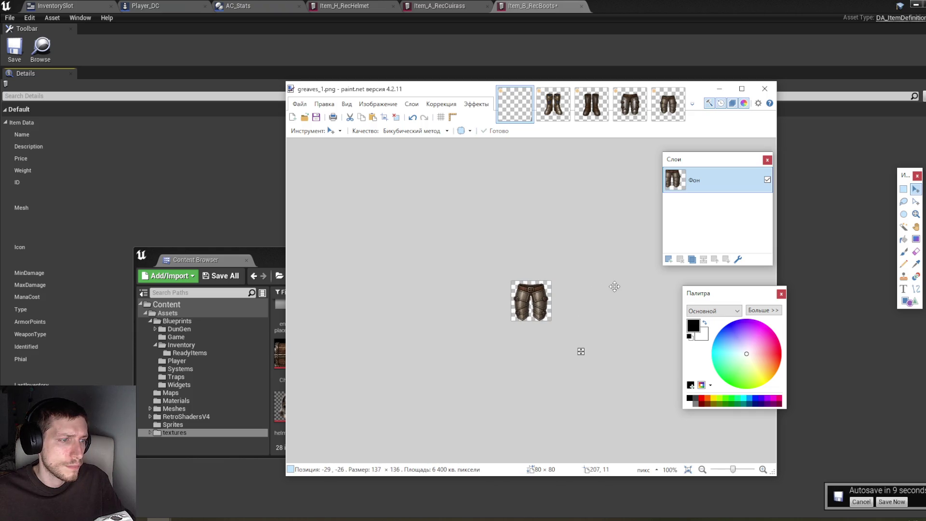
Save the icon as greaves_2.png, then clear the canvas.
left_click(299, 103)
left_click(319, 182)
left_click(385, 299)
left_click(677, 333)
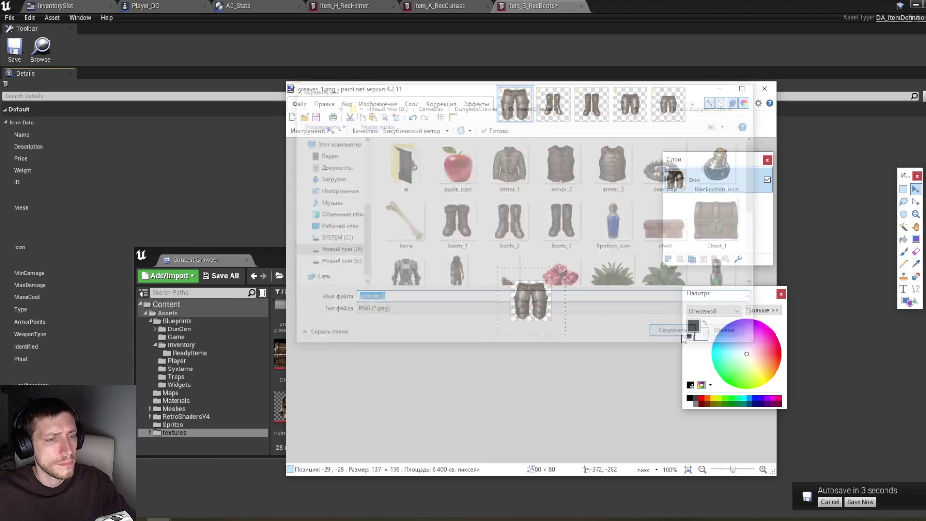
left_click(657, 314)
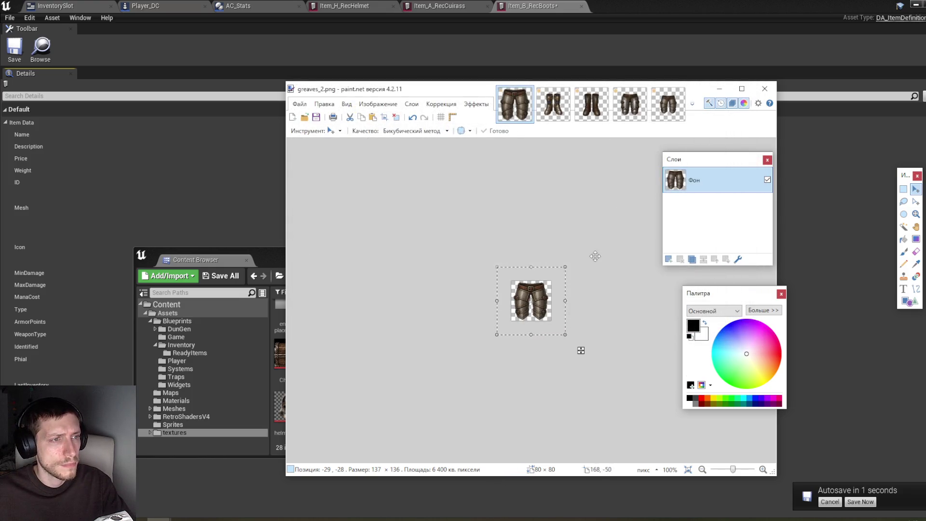
key("Delete")
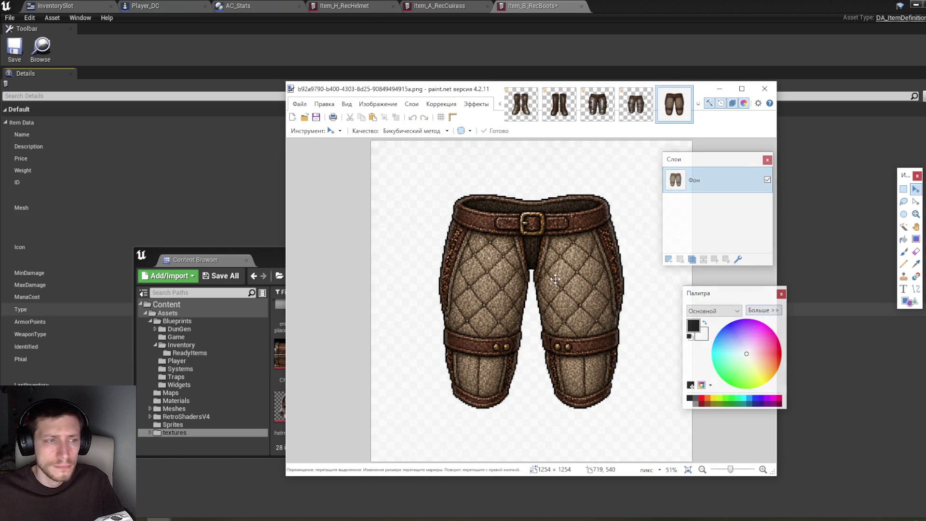
Delete the quilted greaves' white background and select the whole image.
left_click(915, 227)
left_click(627, 189)
key("Delete")
key("m")
key("ctrl+a")
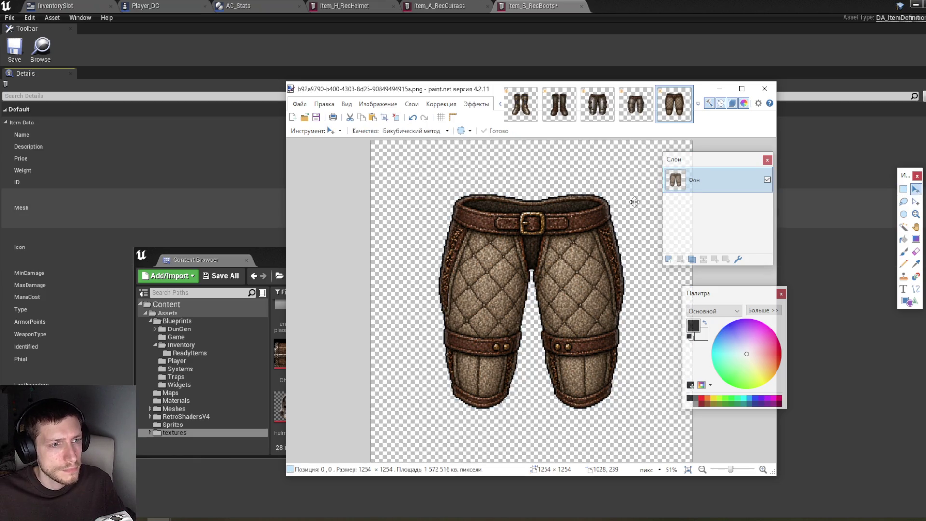
Paste the quilted greaves into the greaves_2 icon, shrunk to about 104 pixels and centred.
left_click(559, 103)
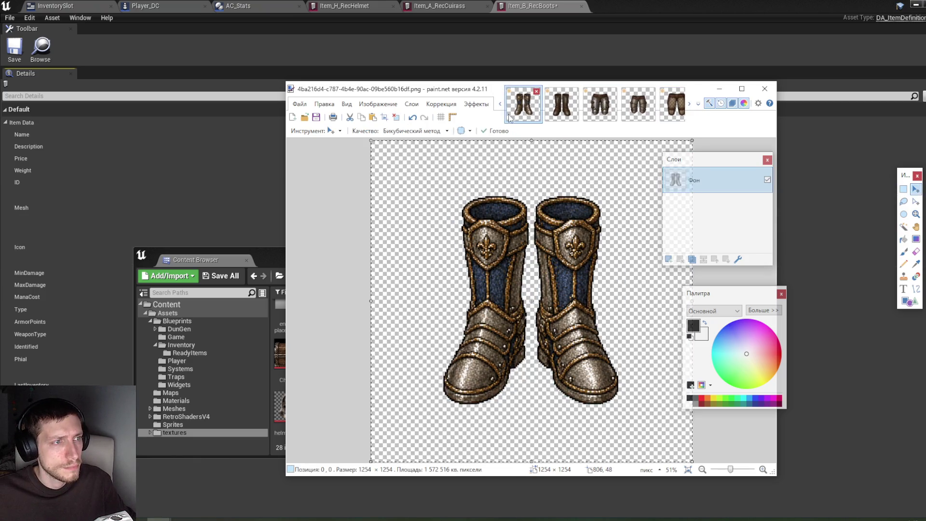
left_click(646, 110)
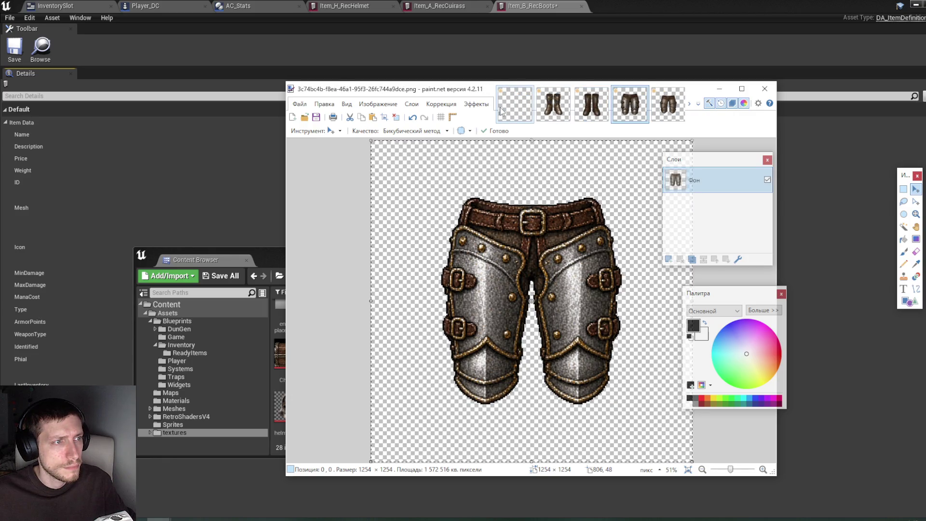
left_click(526, 114)
key("ctrl+v")
left_click(529, 341)
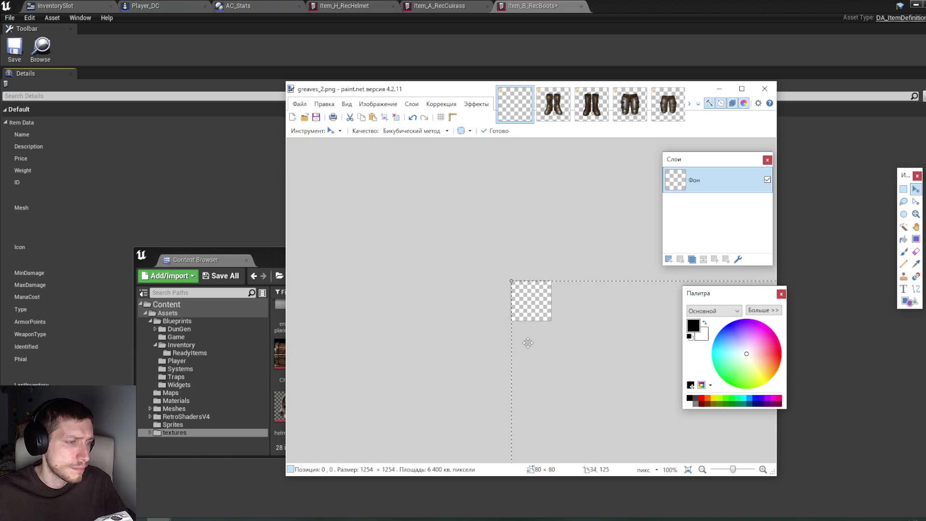
left_click_drag(510, 281, 738, 517)
left_click_drag(618, 383, 428, 159)
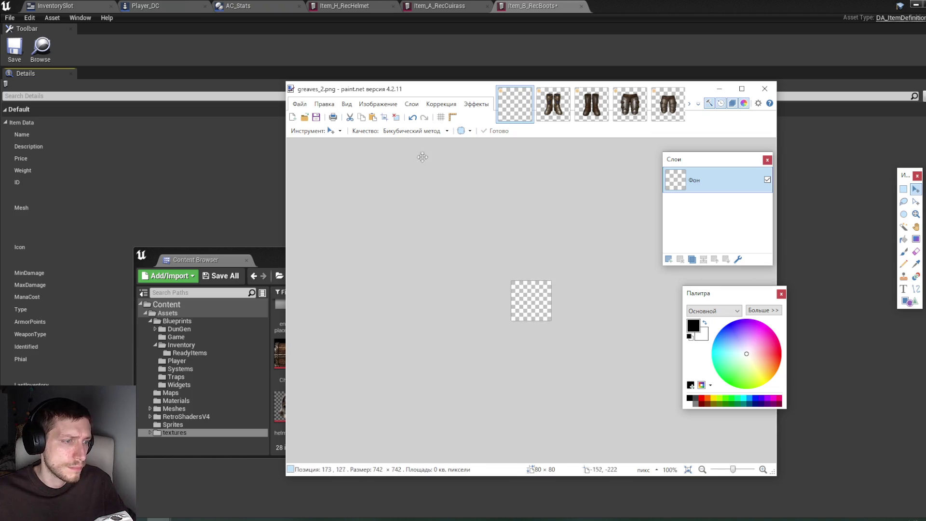
mouse_move(614, 354)
left_mouse_down()
mouse_move(526, 256)
mouse_move(474, 214)
left_mouse_up()
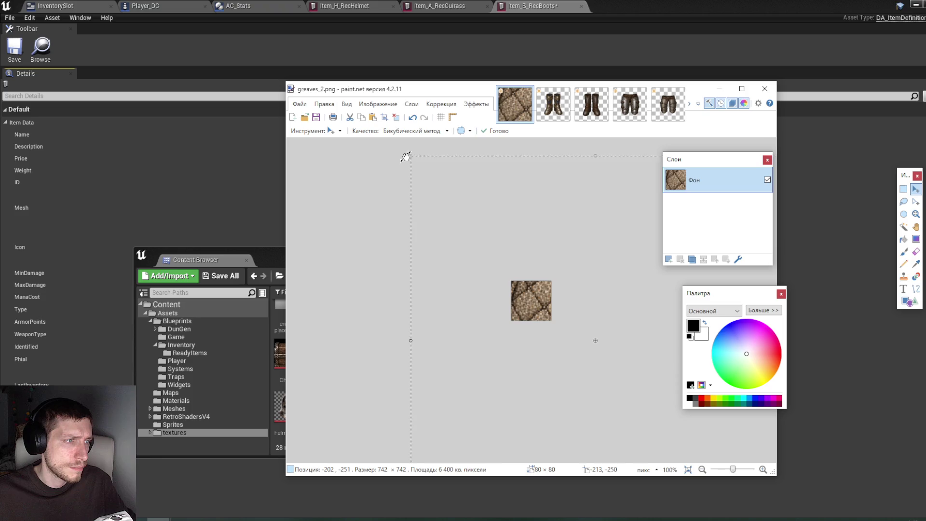
left_click_drag(411, 157, 604, 371)
mouse_move(612, 307)
left_mouse_down()
mouse_move(487, 248)
mouse_move(542, 316)
left_mouse_up()
mouse_move(593, 284)
left_mouse_down()
mouse_move(548, 239)
mouse_move(554, 265)
mouse_move(534, 277)
left_mouse_up()
left_click_drag(557, 350, 572, 342)
Save the quilted greaves icon as greaves_3.png and minimize paint.net.
left_click(300, 104)
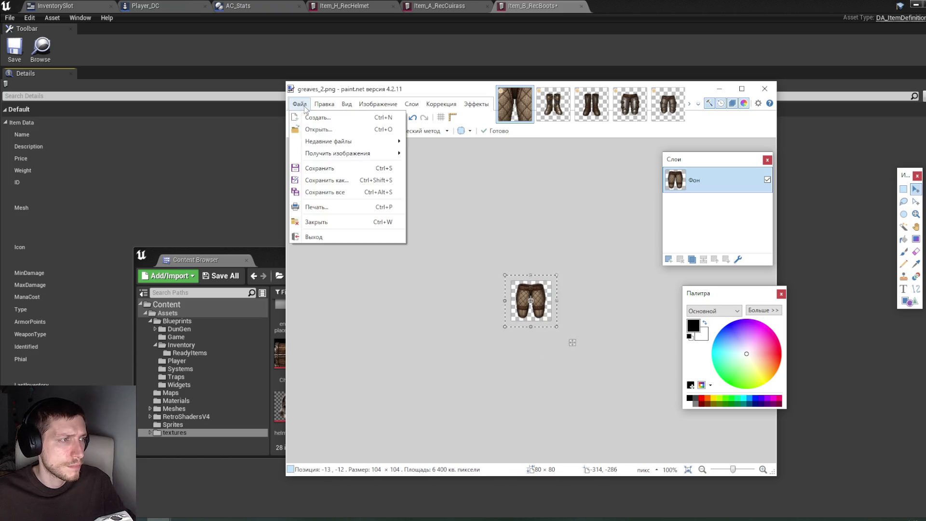
left_click(328, 179)
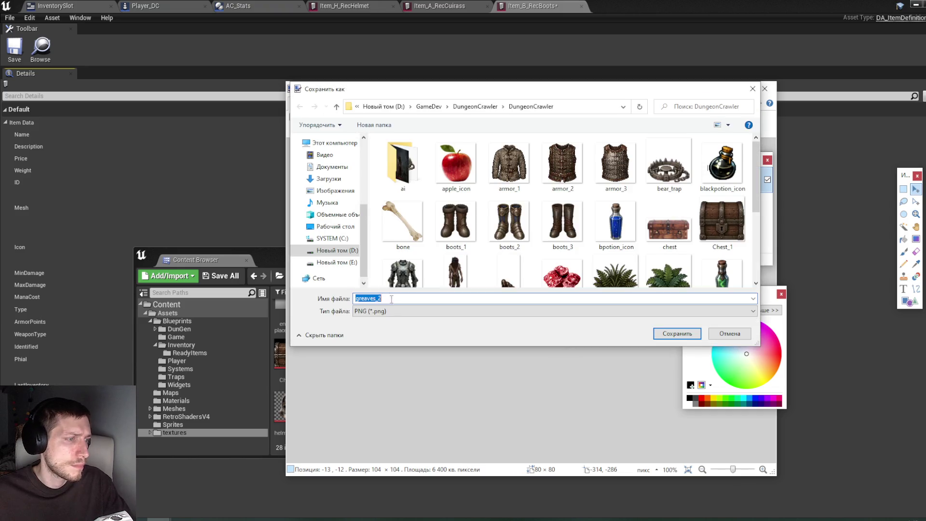
type("greaves_")
type("2")
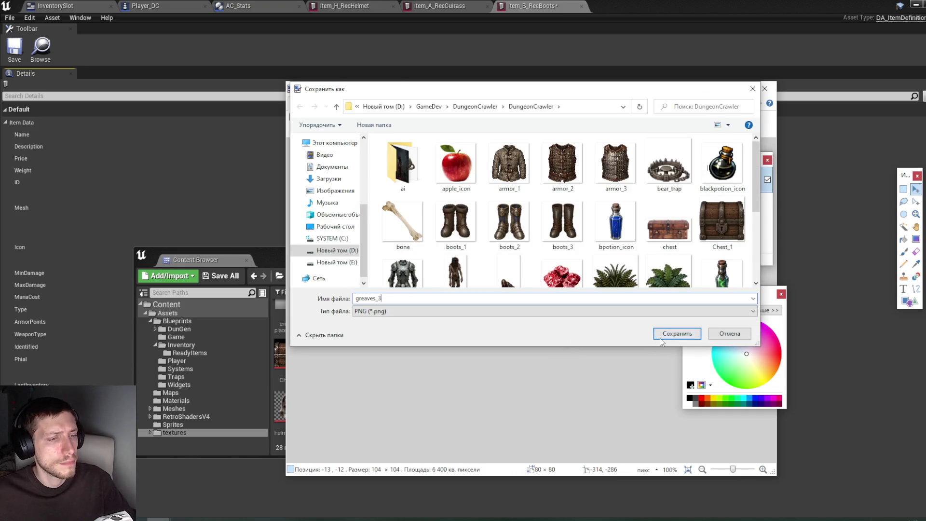
left_click(659, 336)
left_click(646, 314)
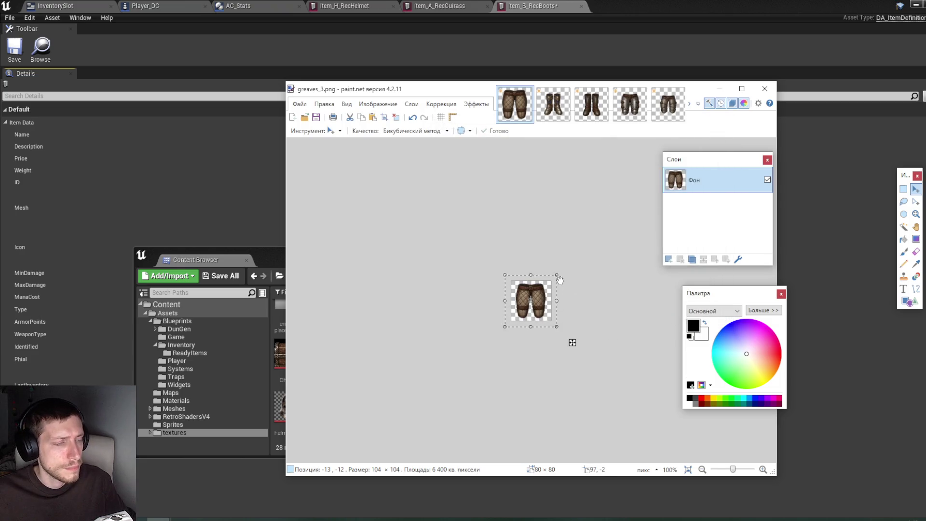
left_click(720, 90)
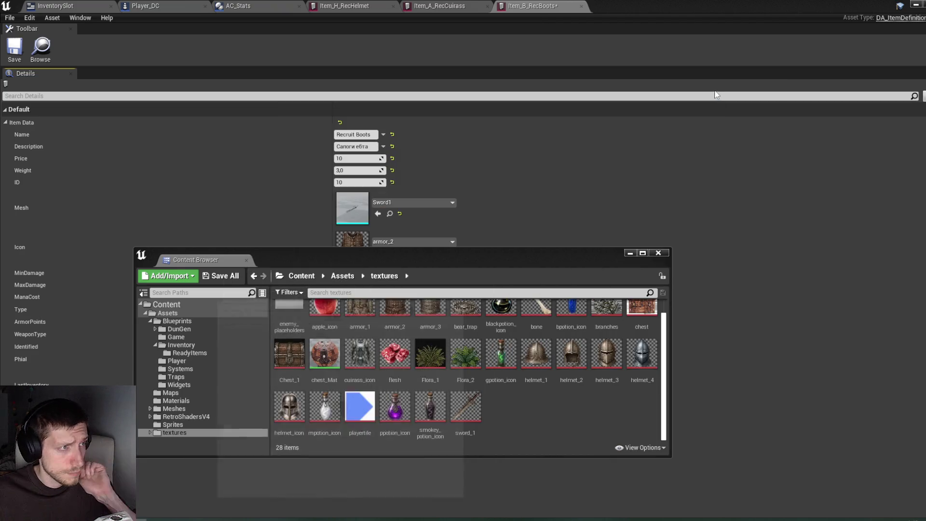
Save the Item_B_RecBoots item and minimize its editor to reach the Content Browser.
left_click(557, 53)
key("ctrl+s")
left_click(915, 5)
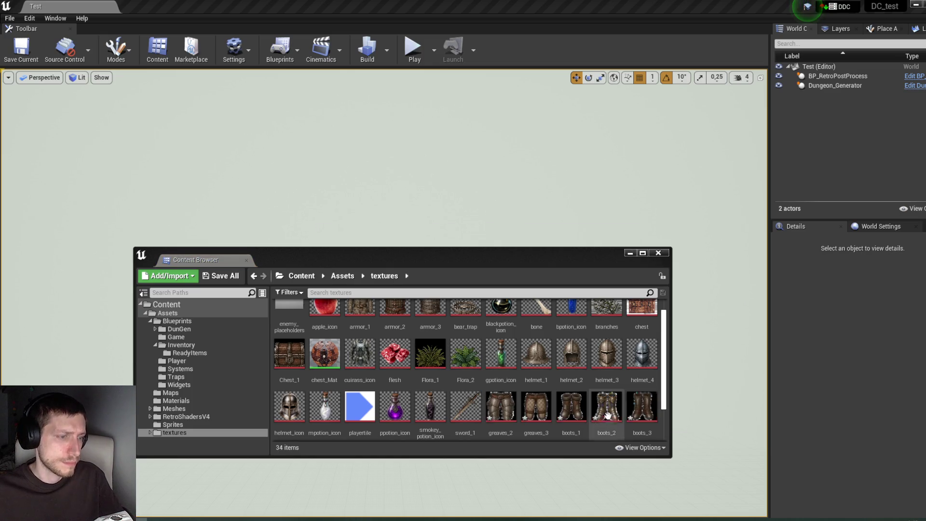
Bulk-edit greaves_2, greaves_3 and boots_1–3 to the UI texture group via Property Matrix and save them.
left_click(501, 410)
left_click(644, 410, "shift")
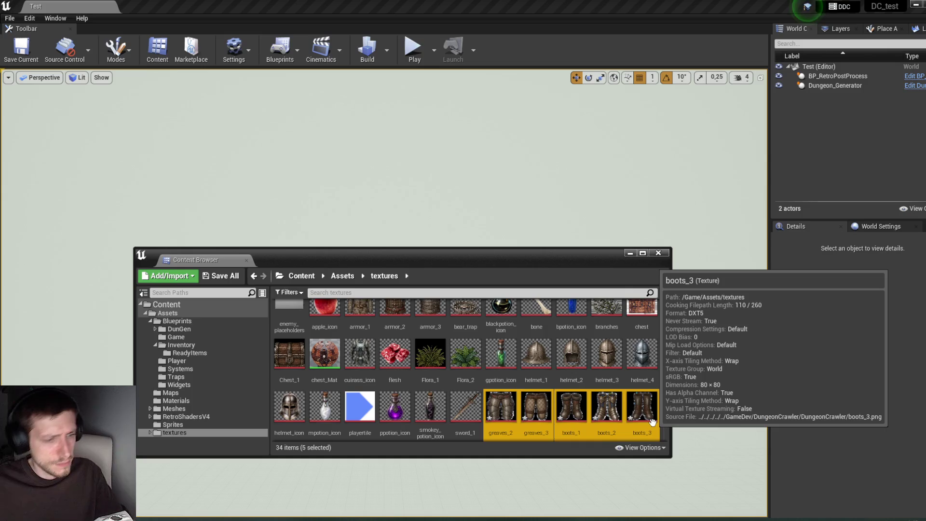
right_click(652, 412)
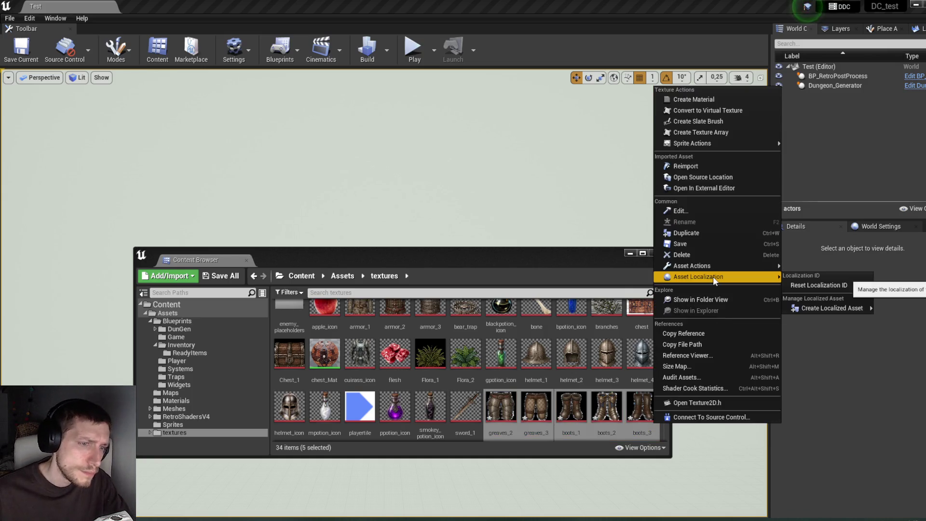
mouse_move(709, 268)
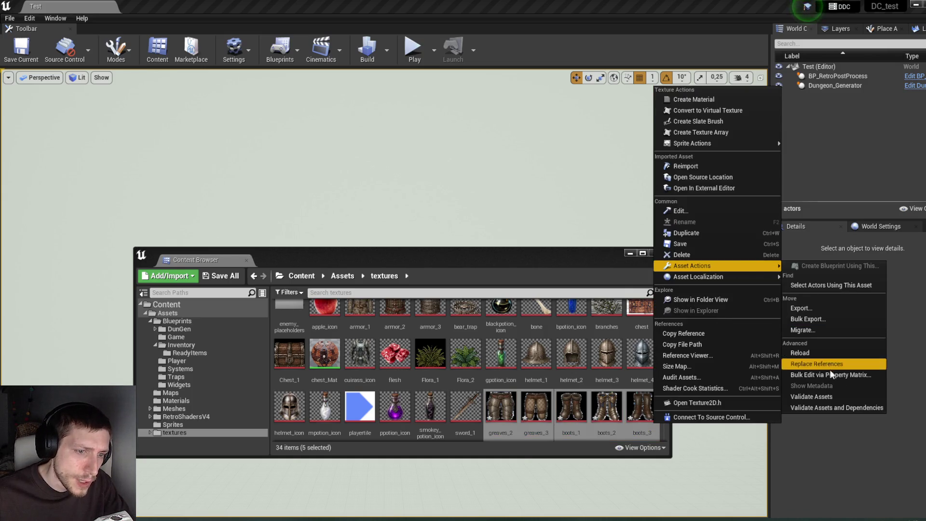
left_click(829, 374)
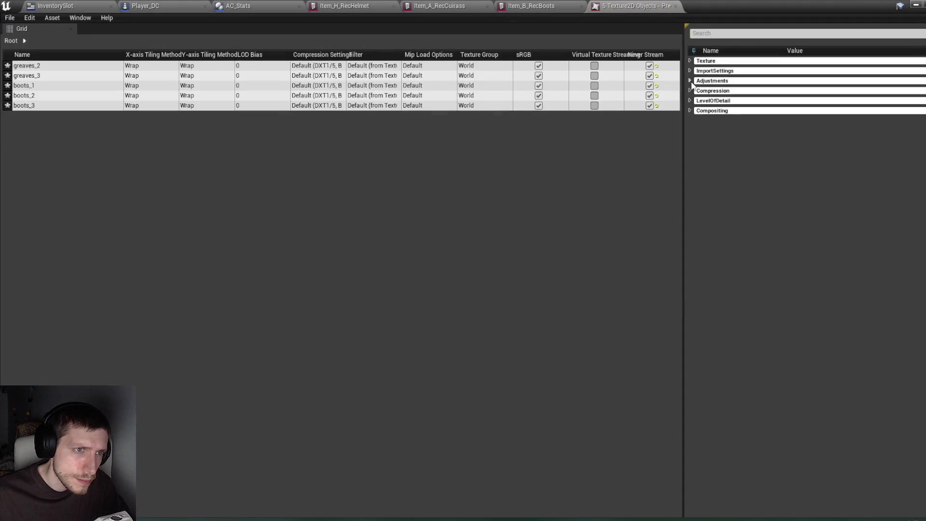
left_click(690, 100)
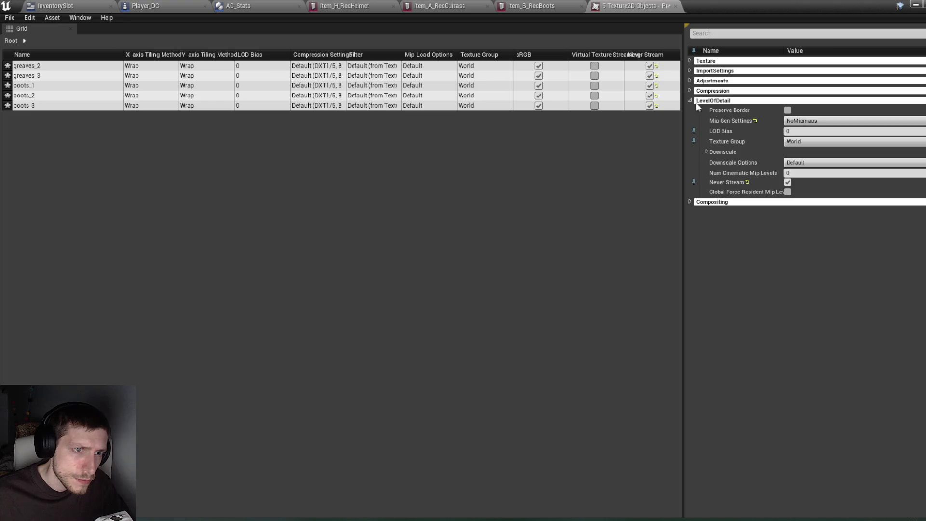
left_click(794, 143)
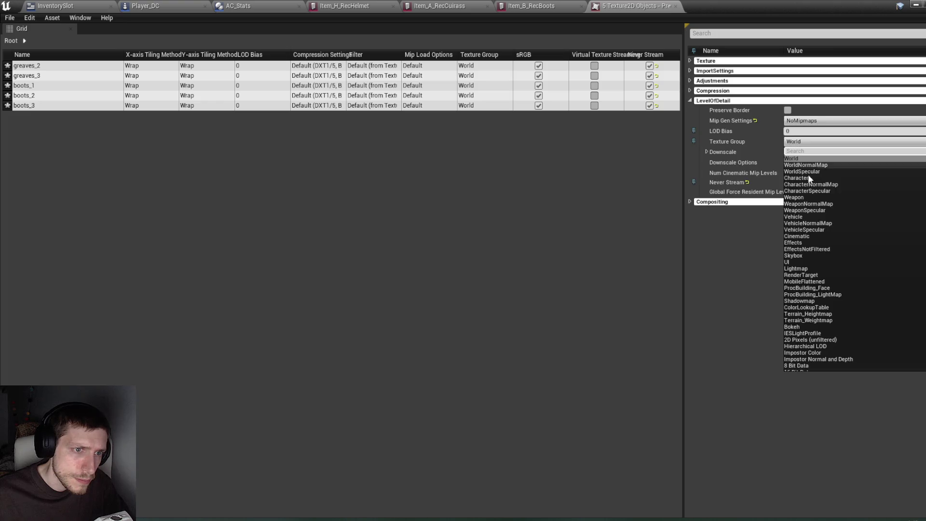
left_click(793, 263)
key("ctrl+s")
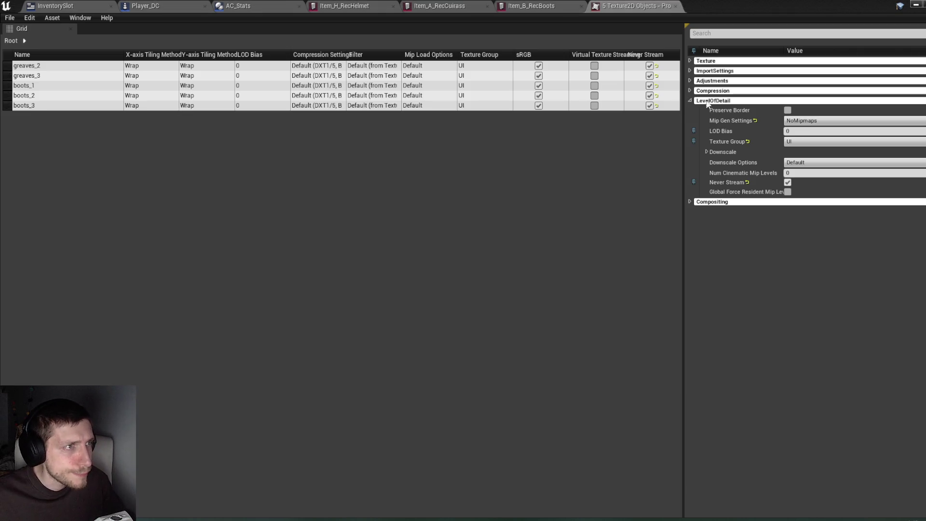
left_click(922, 4)
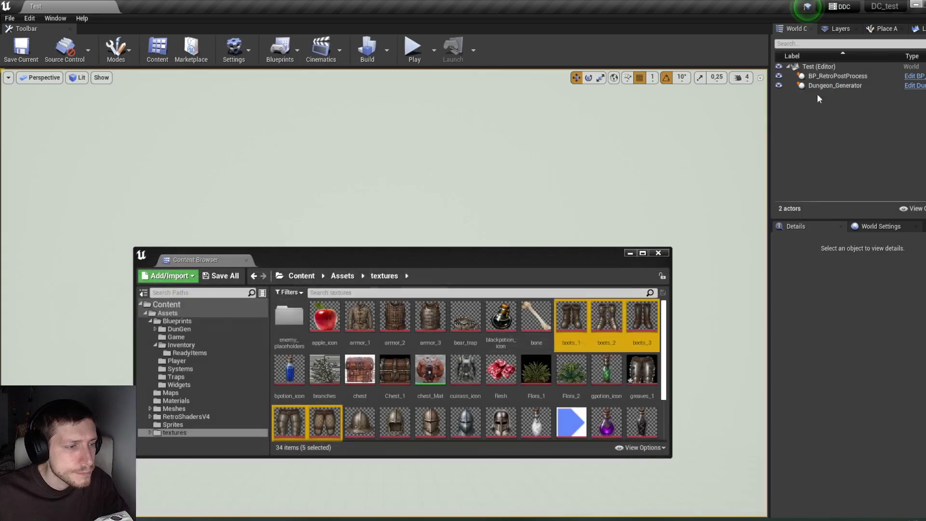
Select boots_2 and reposition the floating asset browser.
left_click(610, 326)
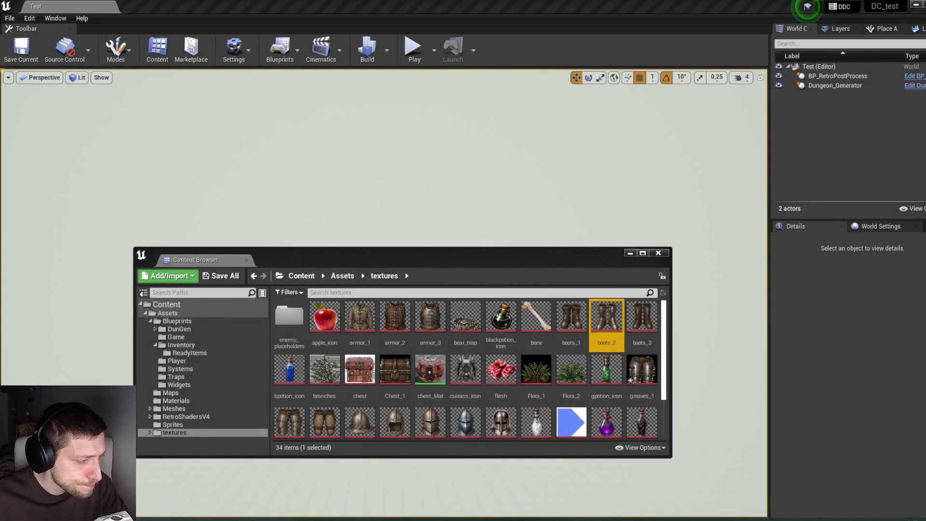
mouse_move(236, 499)
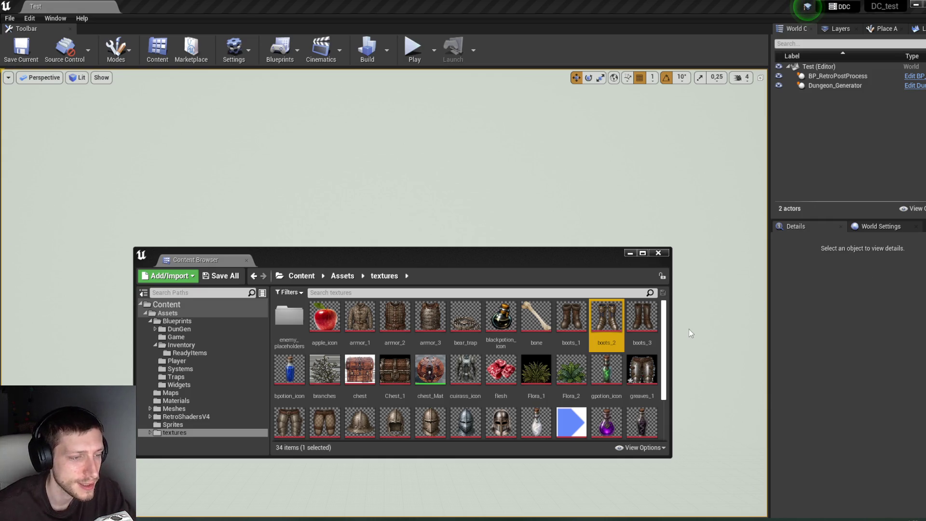
mouse_move(535, 266)
left_mouse_down()
mouse_move(550, 201)
mouse_move(548, 240)
left_mouse_up()
left_click_drag(468, 222, 475, 216)
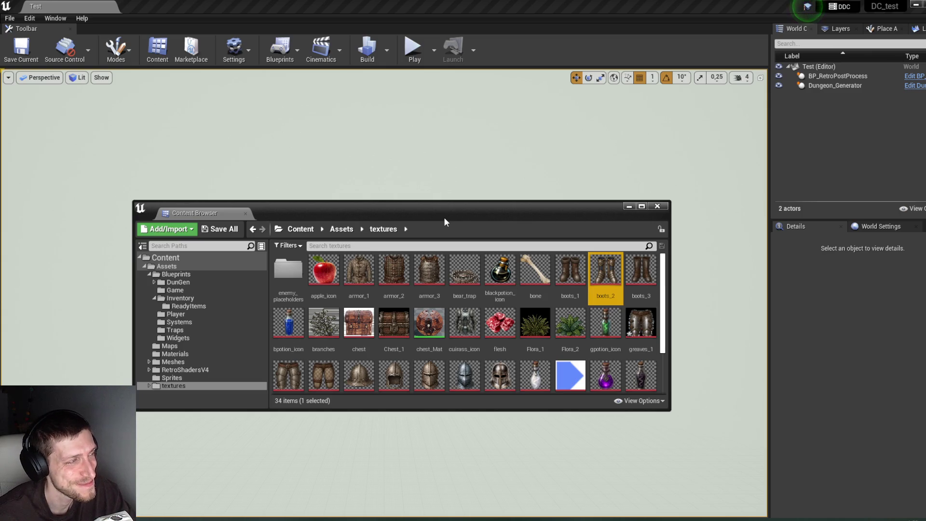
left_click_drag(518, 213, 502, 214)
Set the greaves_1 texture's Texture Group to UI and save it.
mouse_move(625, 270)
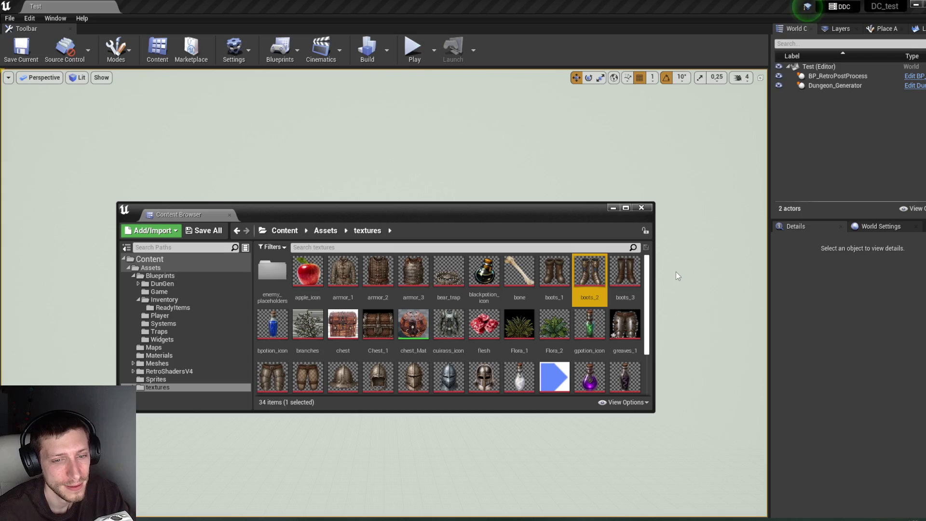
mouse_move(570, 276)
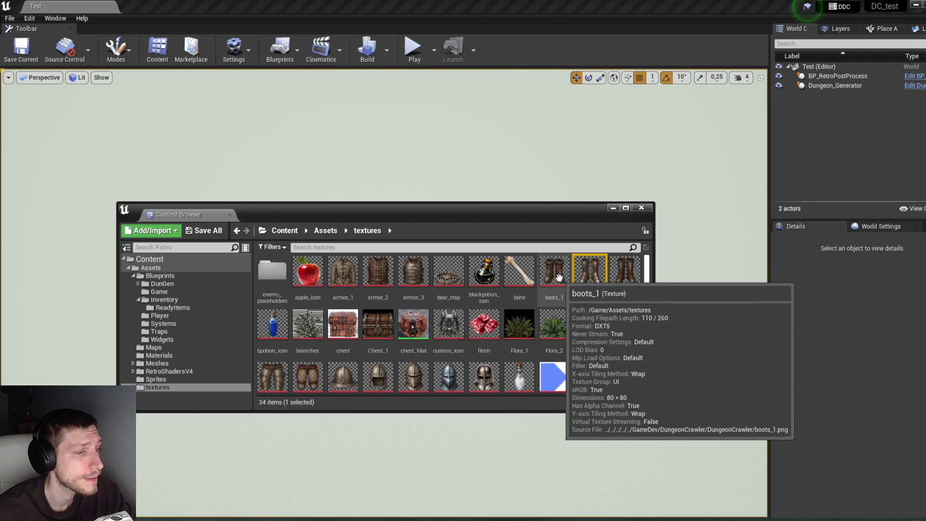
left_click(632, 340)
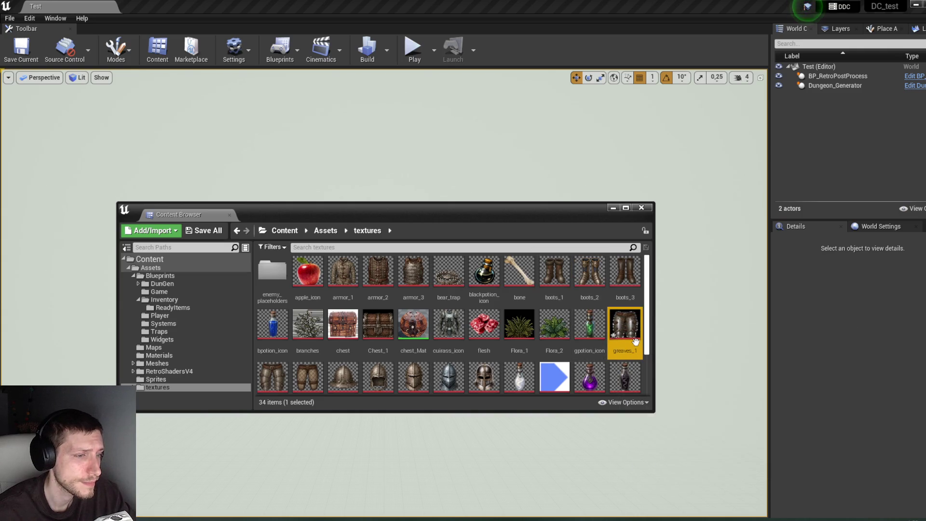
scroll(606, 364, "down", 2)
left_click(603, 355)
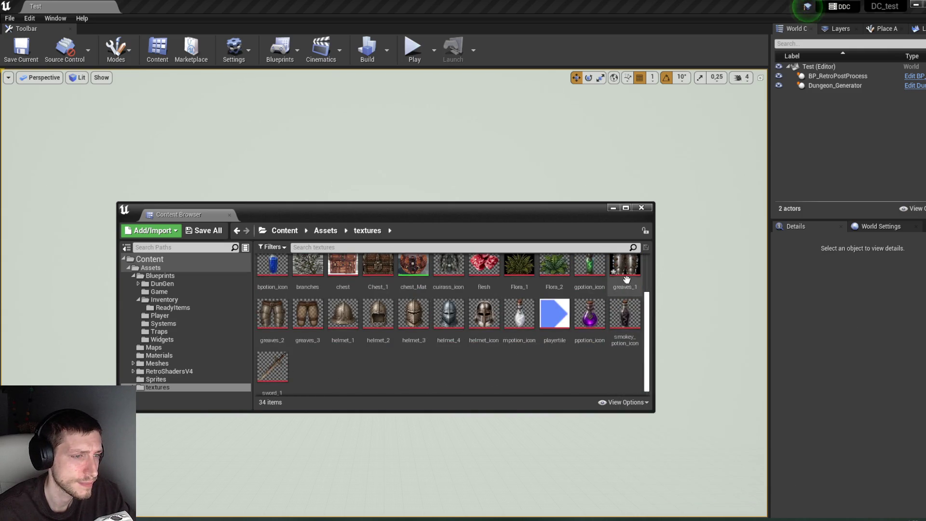
scroll(626, 289, "up", 1)
left_click(624, 323)
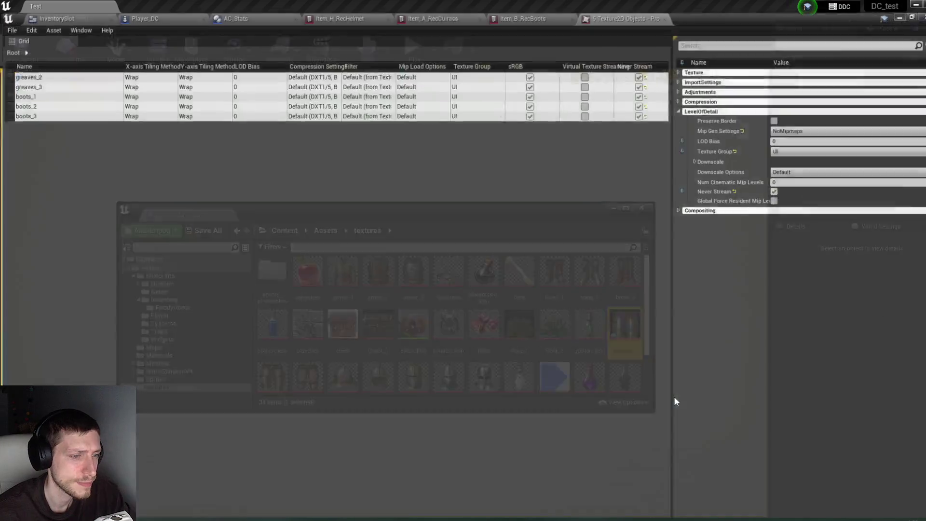
scroll(842, 311, "down", 8)
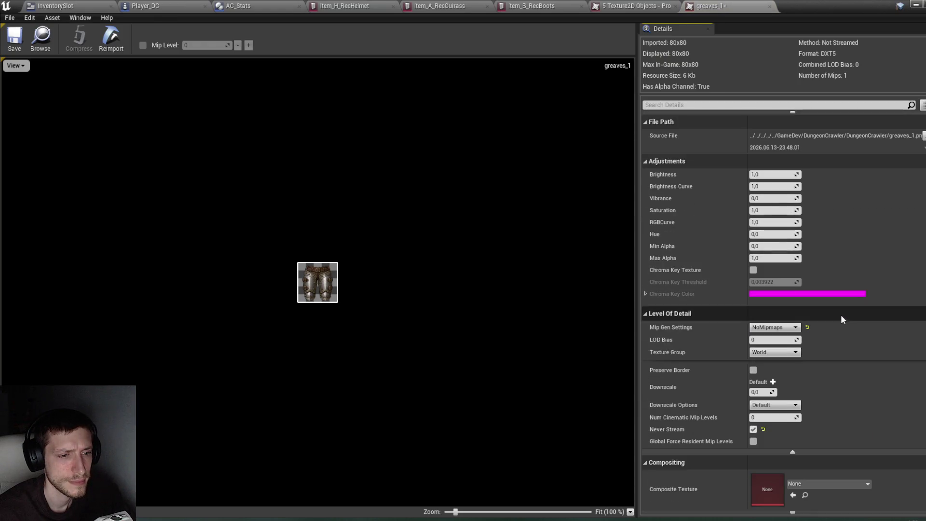
left_click(774, 352)
left_click(759, 236)
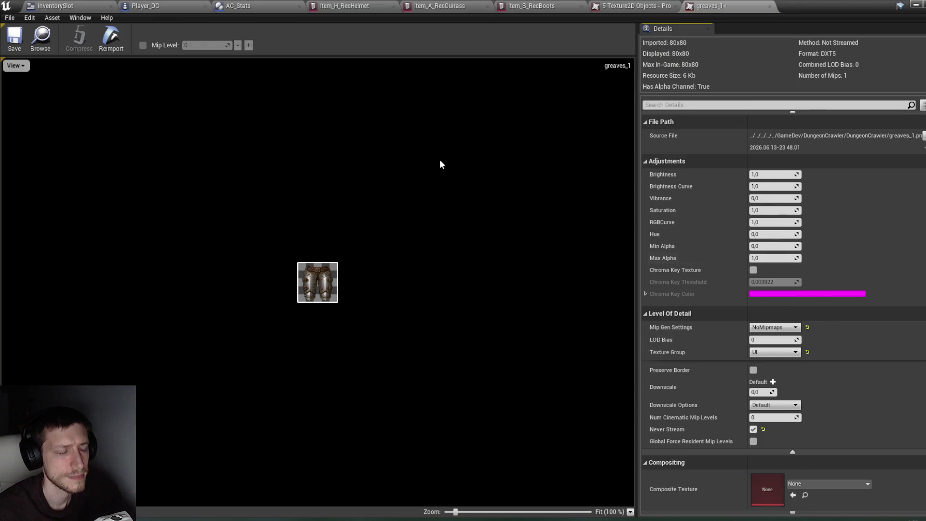
left_click(14, 38)
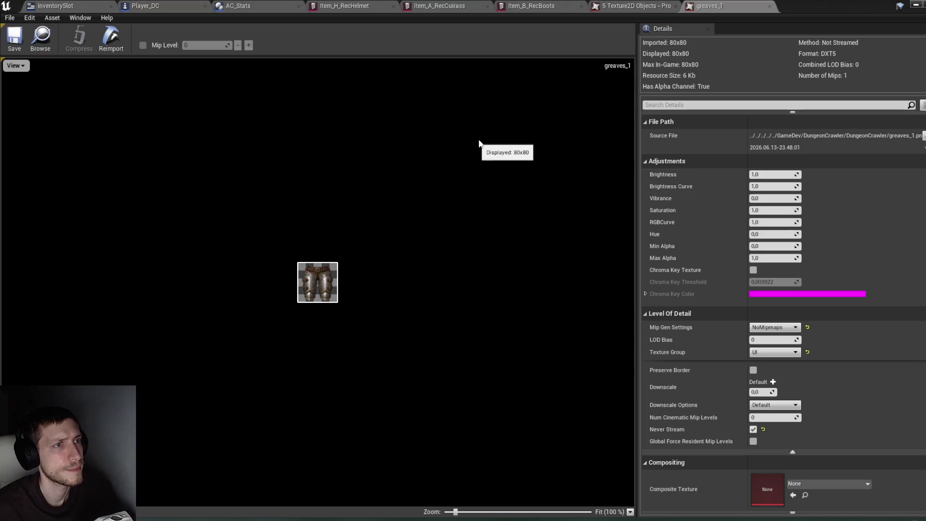
left_click(914, 5)
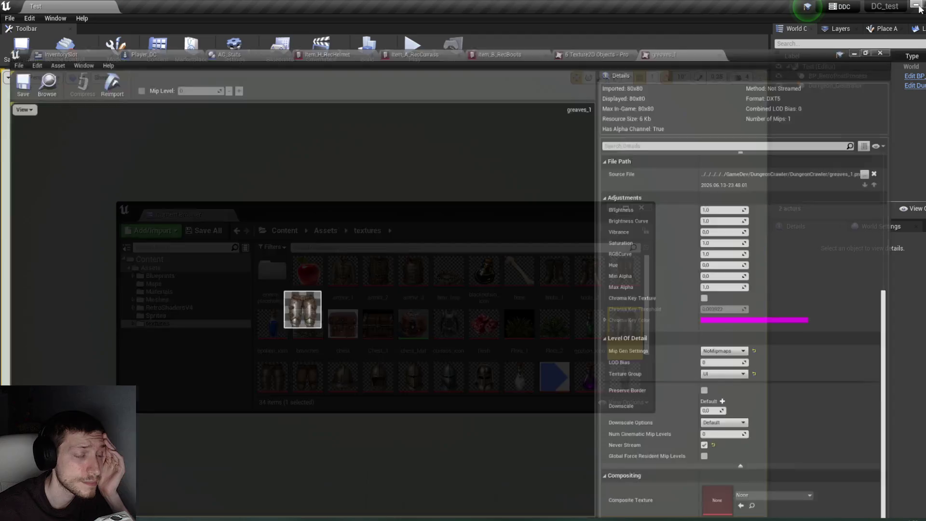
Open Item_B_RecBoots from the Blueprints > Inventory > ReadyItems folder.
left_click(160, 275)
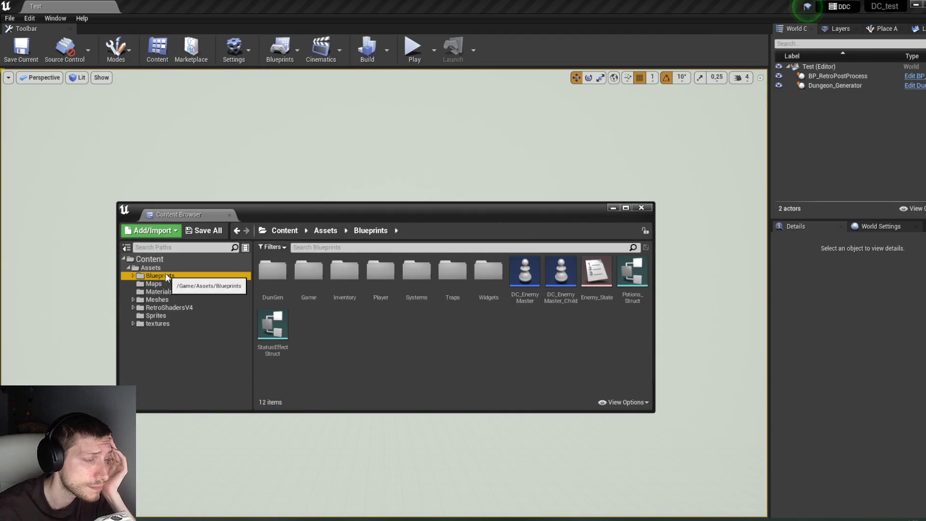
double_click(343, 270)
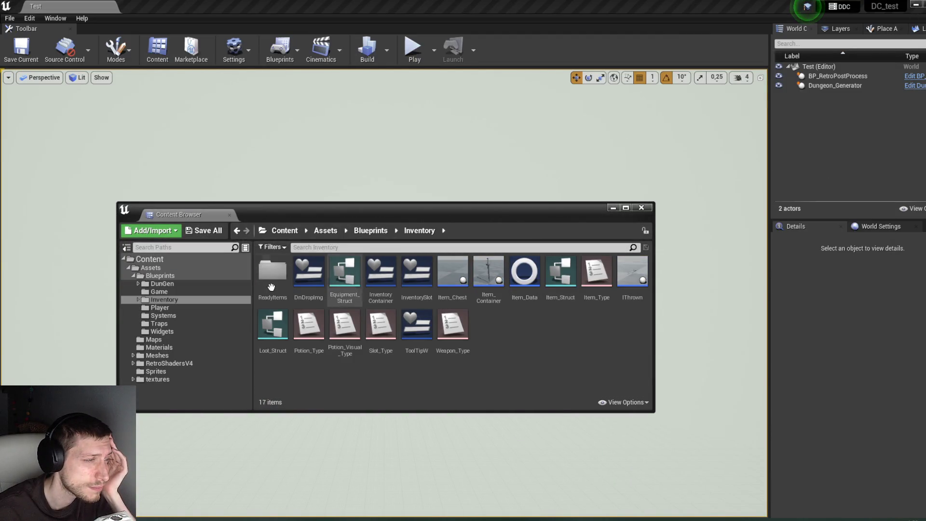
double_click(273, 271)
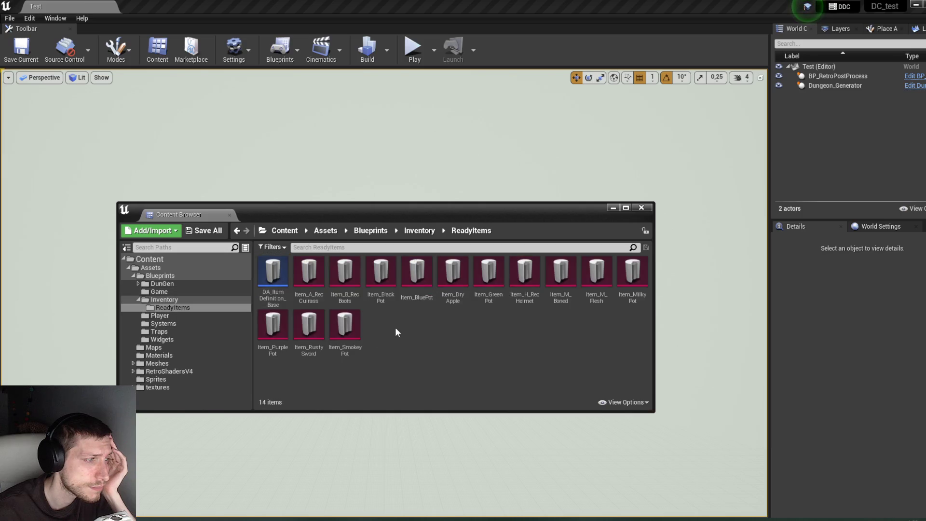
double_click(340, 277)
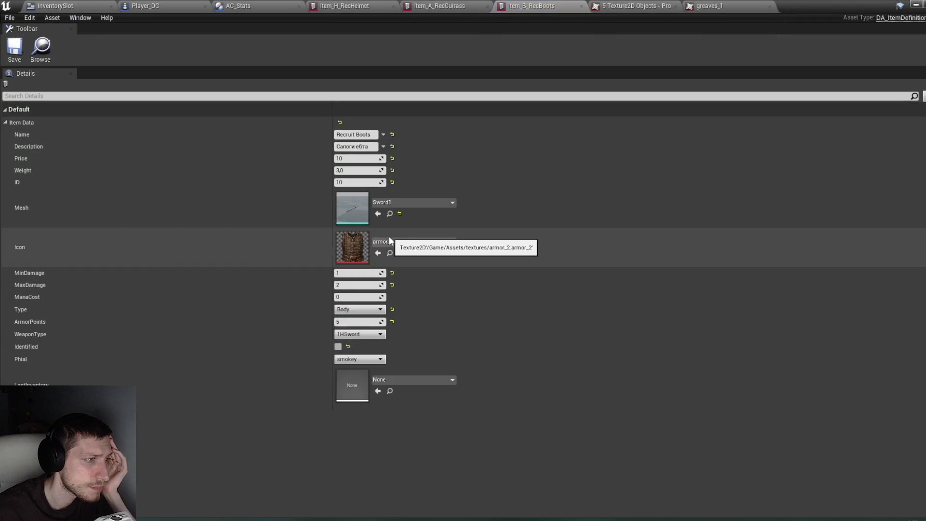
Try the boots textures as the item icon, settling on boots_1.
left_click(391, 242)
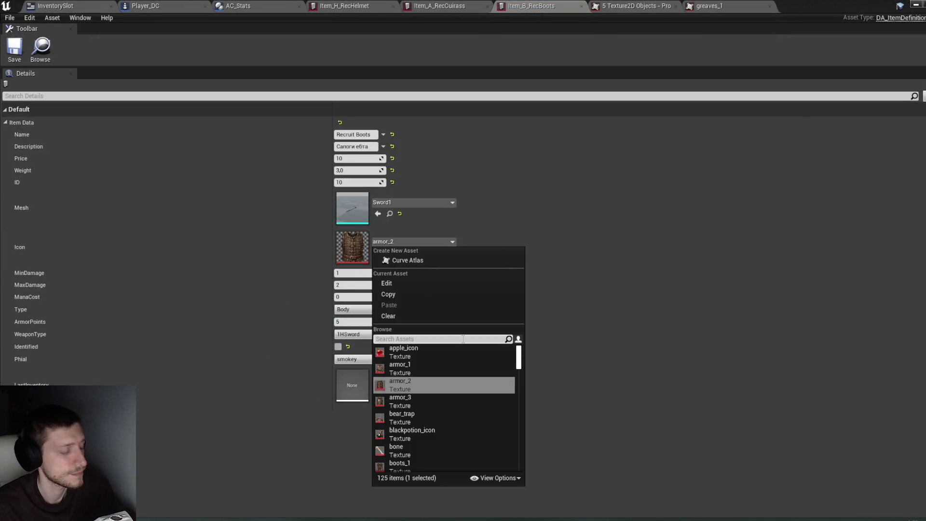
type("boo")
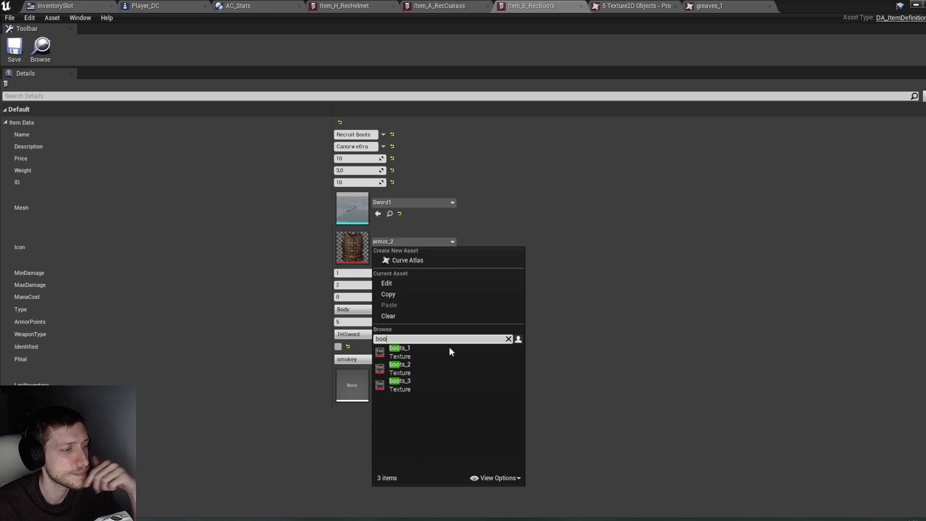
left_click(427, 381)
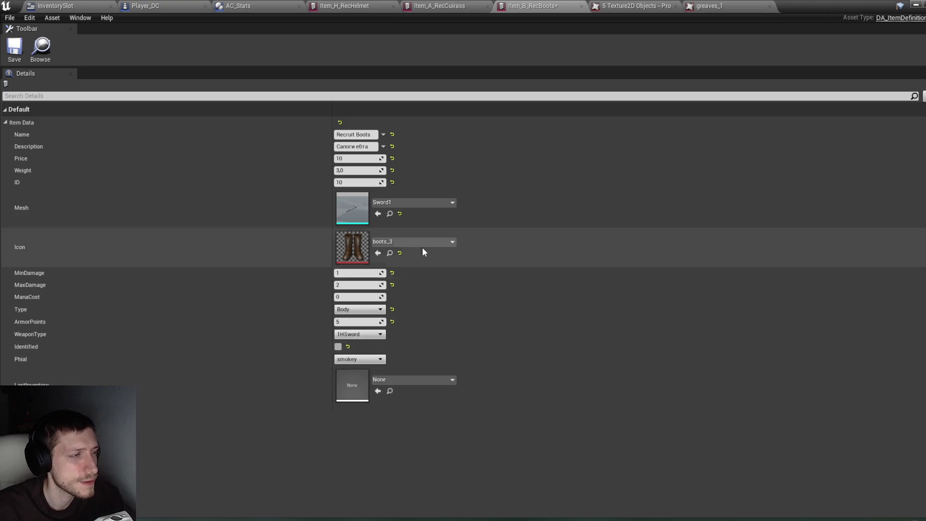
left_click(418, 242)
scroll(422, 386, "down", 1)
left_click(421, 383)
left_click(418, 242)
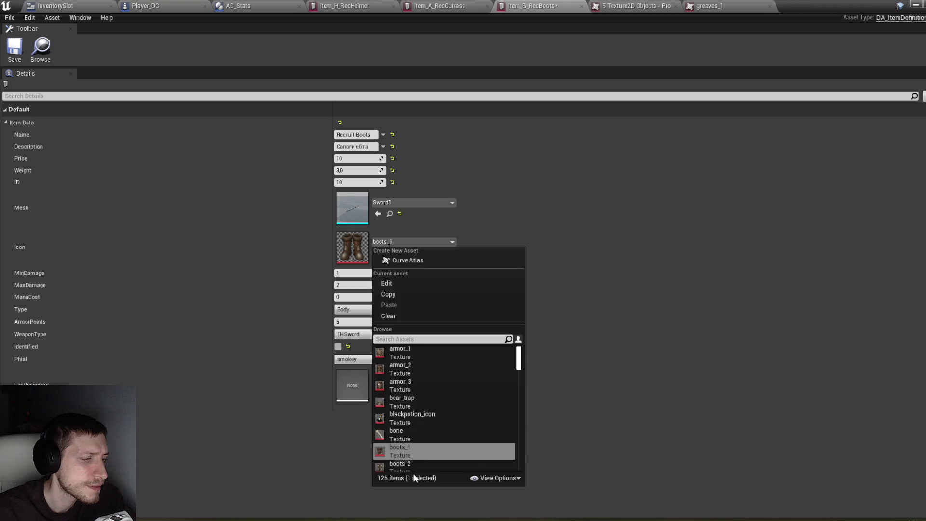
left_click(412, 466)
left_click(407, 240)
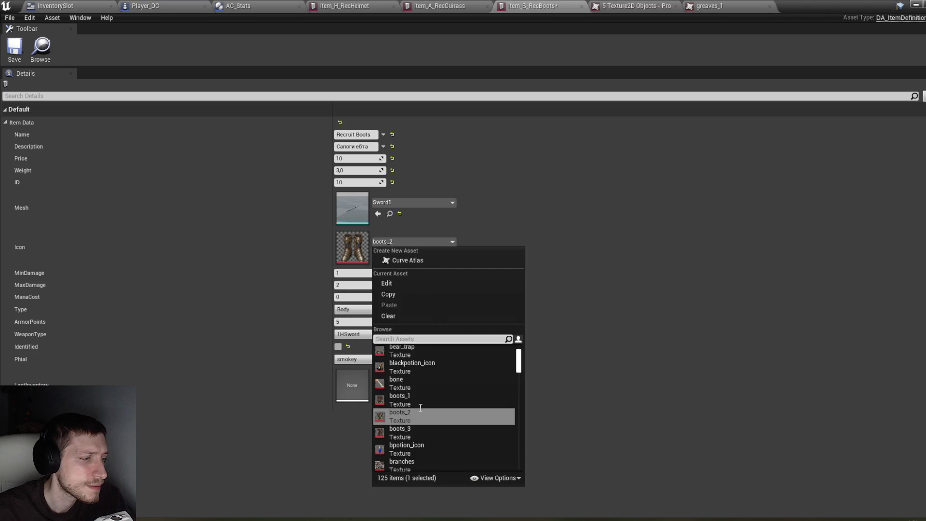
left_click(412, 397)
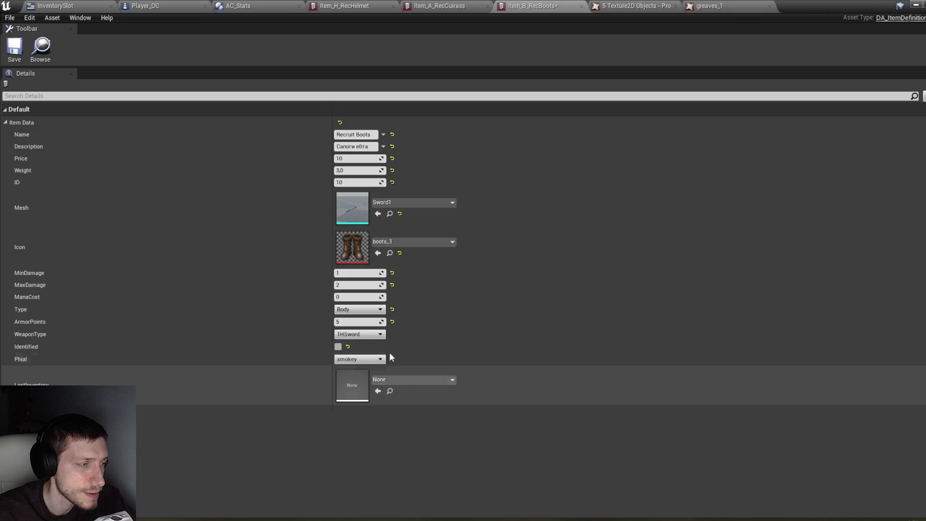
Set Recruit Boots' Type to Boots and ArmorPoints to 2, then save.
left_click(361, 309)
left_click(348, 343)
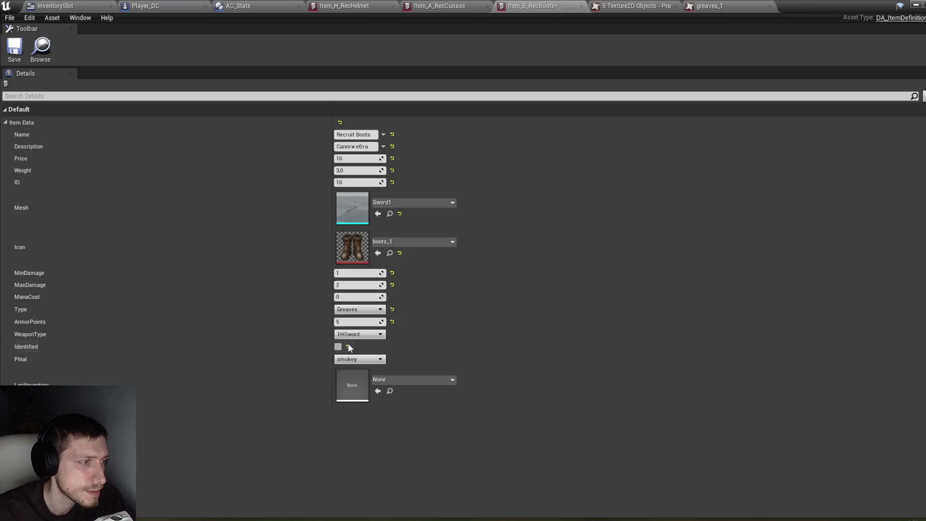
left_click(358, 309)
left_click(360, 350)
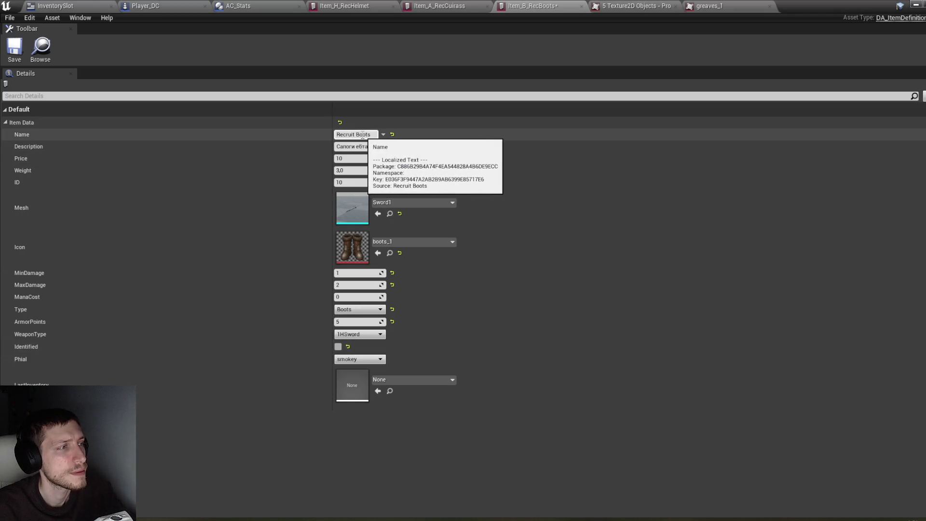
left_click(14, 52)
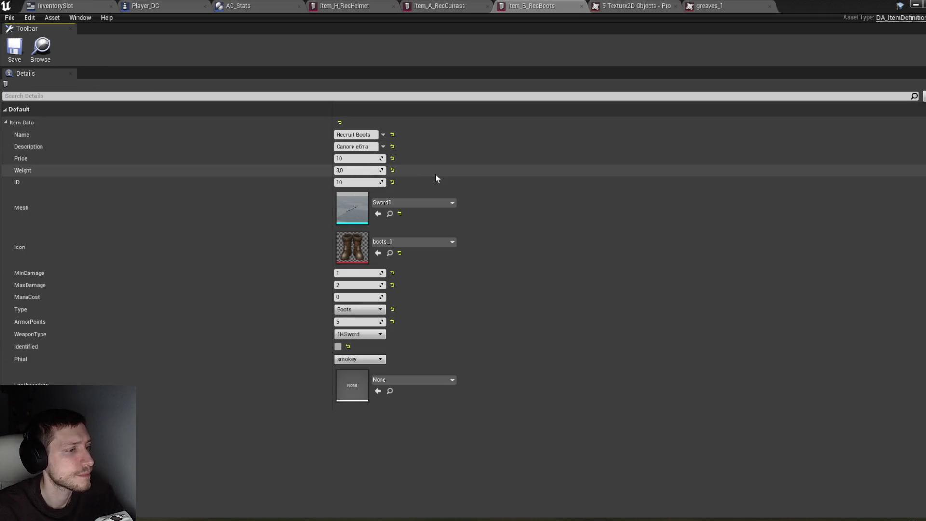
left_click(353, 321)
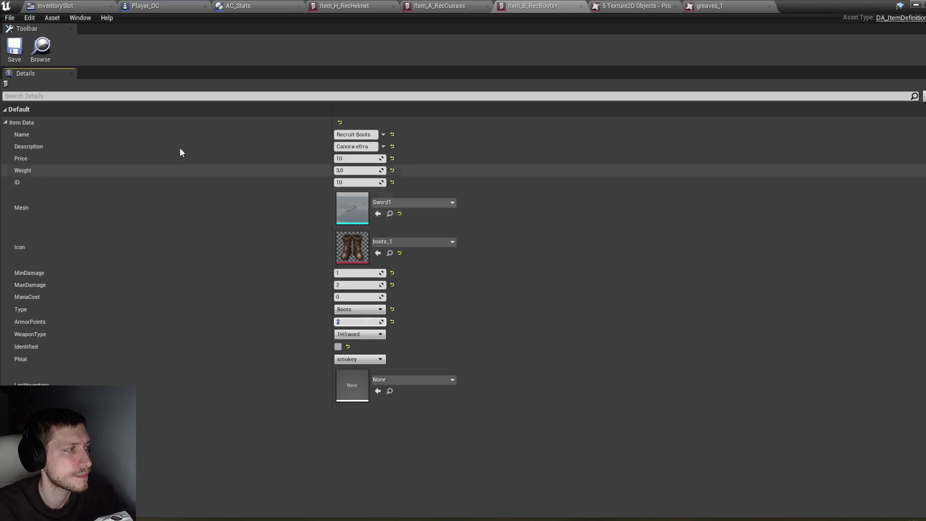
left_click(15, 48)
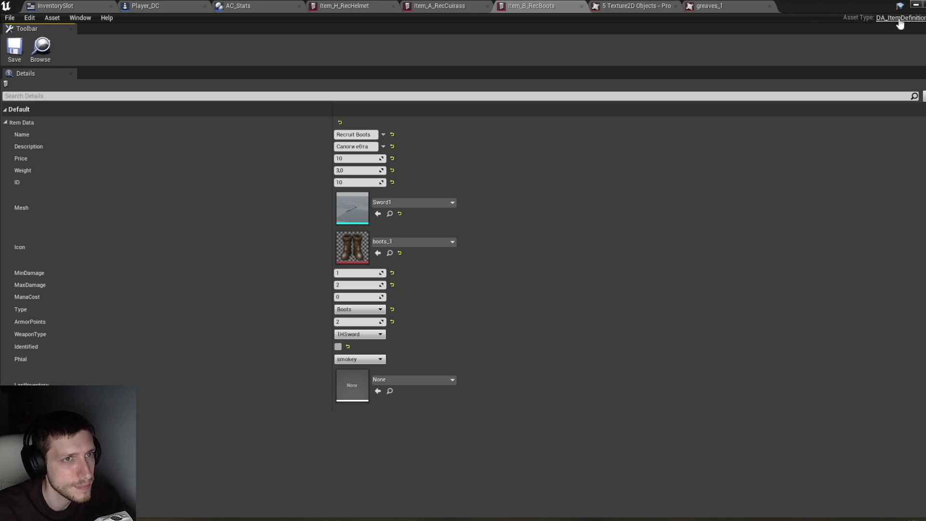
left_click(913, 5)
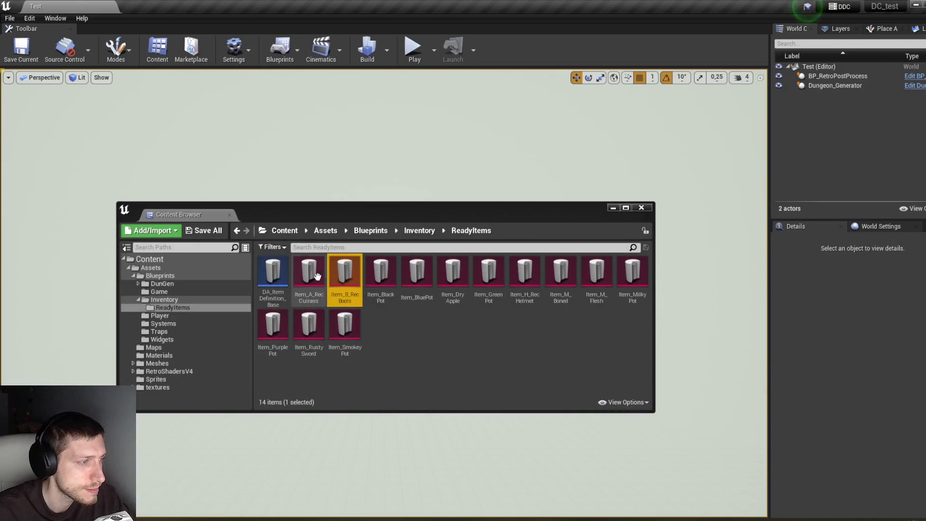
Duplicate Item_B_RecBoots as Item_G_RecGreaves.
left_click(356, 297)
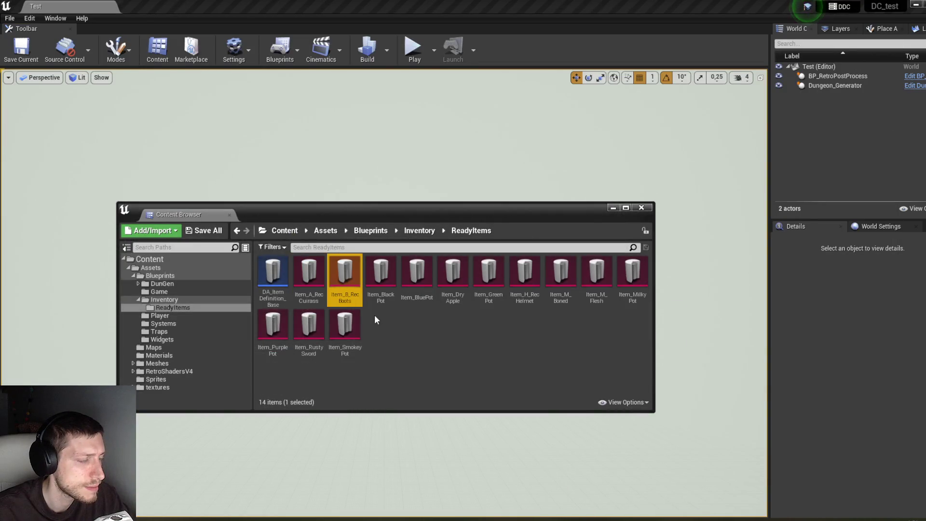
right_click(349, 285)
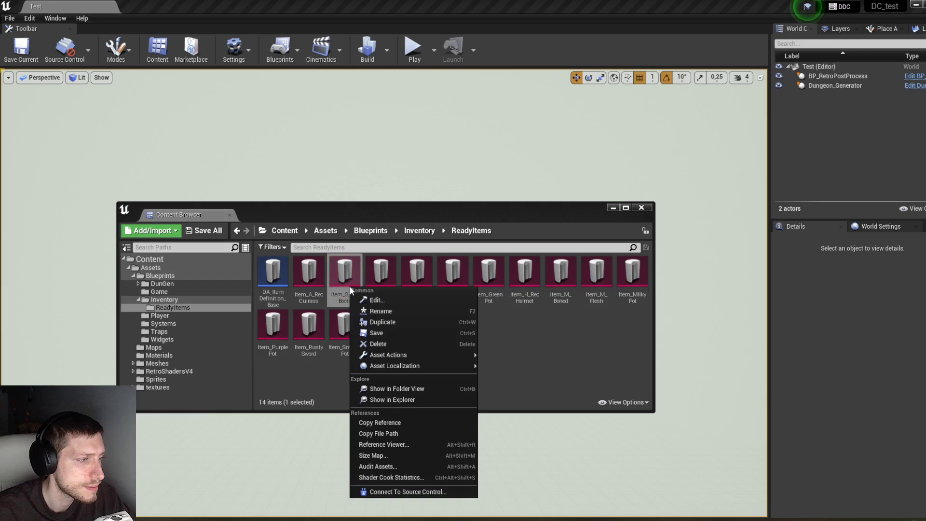
left_click(381, 321)
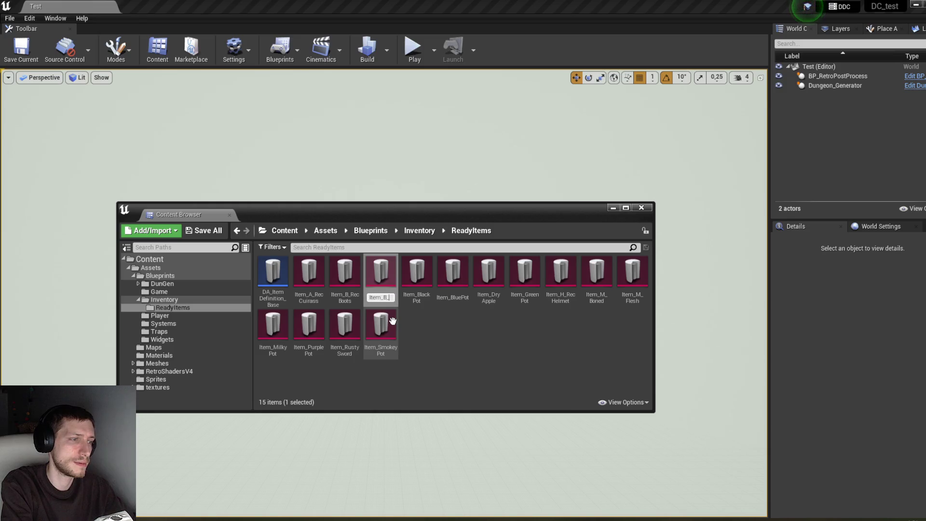
type("RecGreaves")
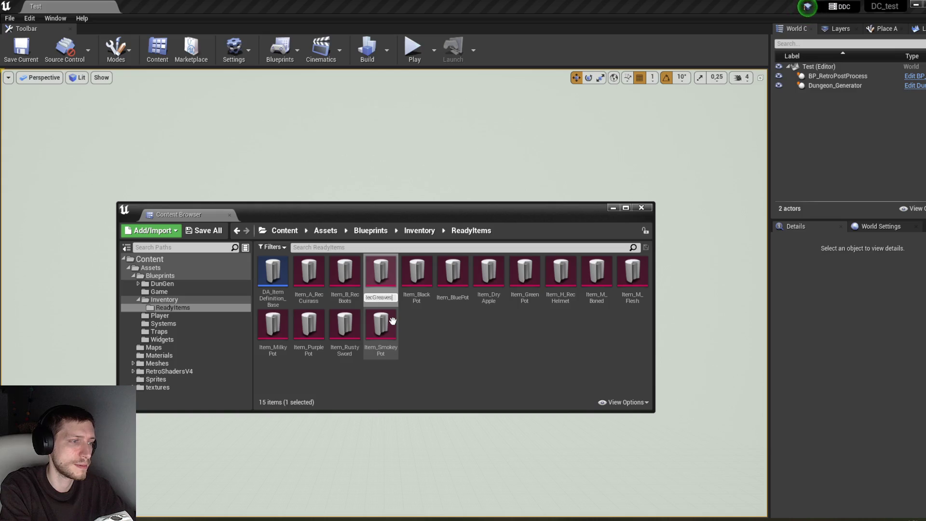
key("Return")
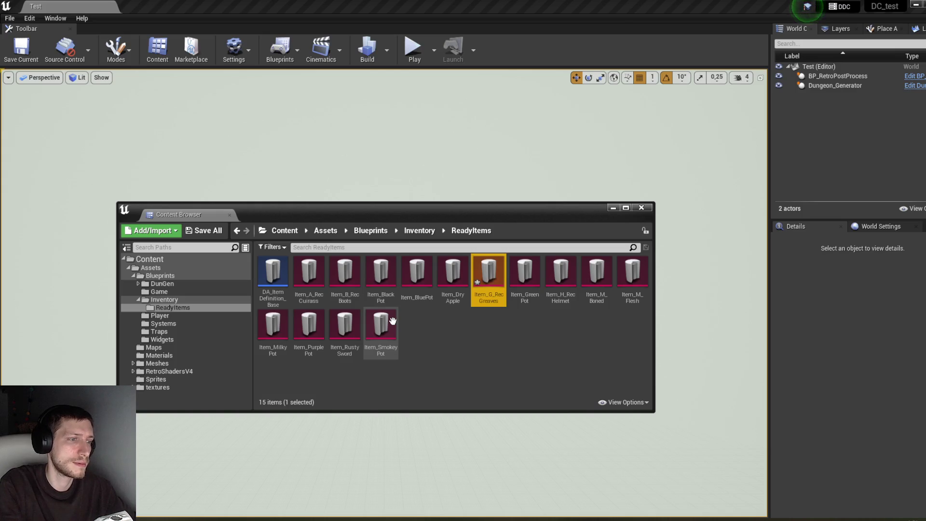
In Item_G_RecGreaves, rename the item to Recruit Greaves and edit its description.
double_click(492, 295)
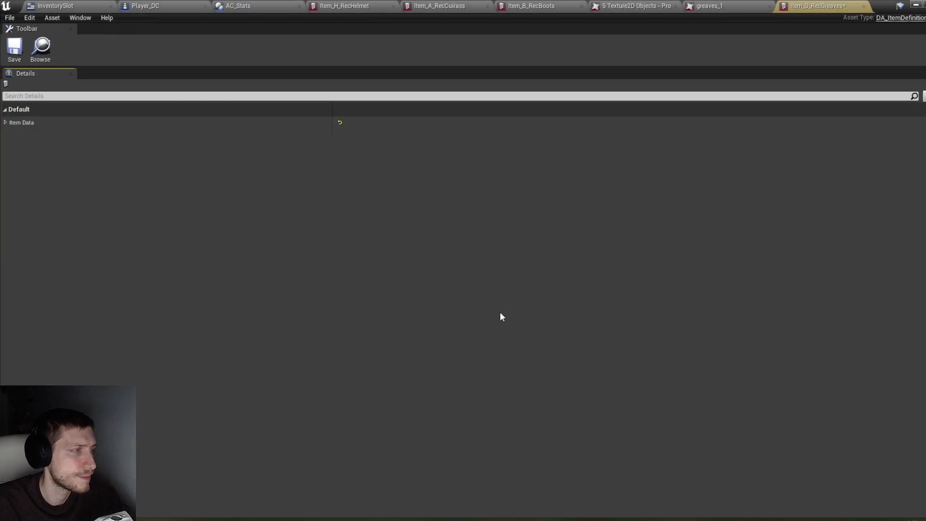
left_click(6, 123)
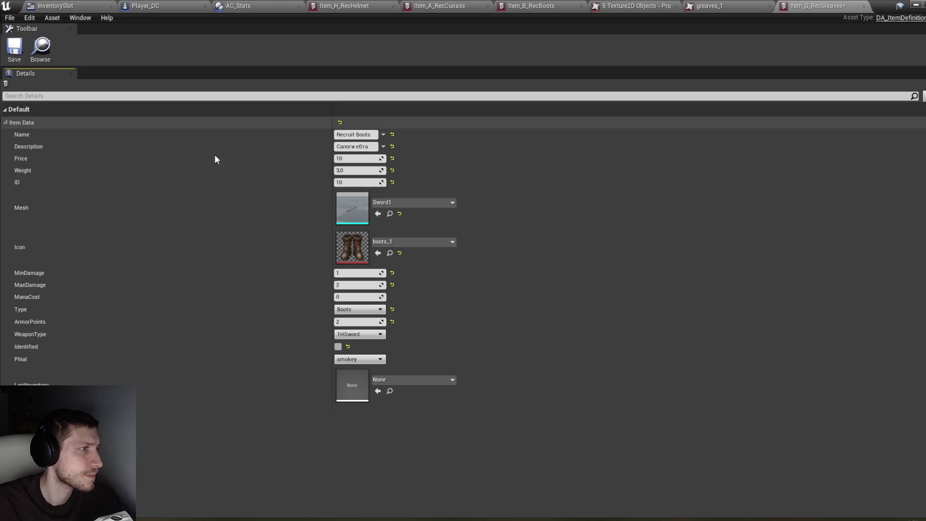
double_click(369, 134)
type("Grea")
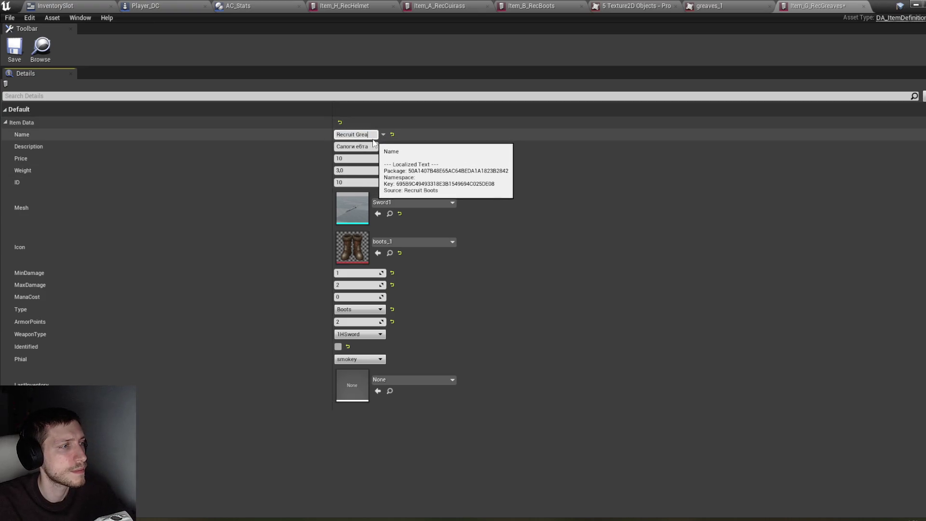
type("ves")
left_click(349, 147)
type("Штоны")
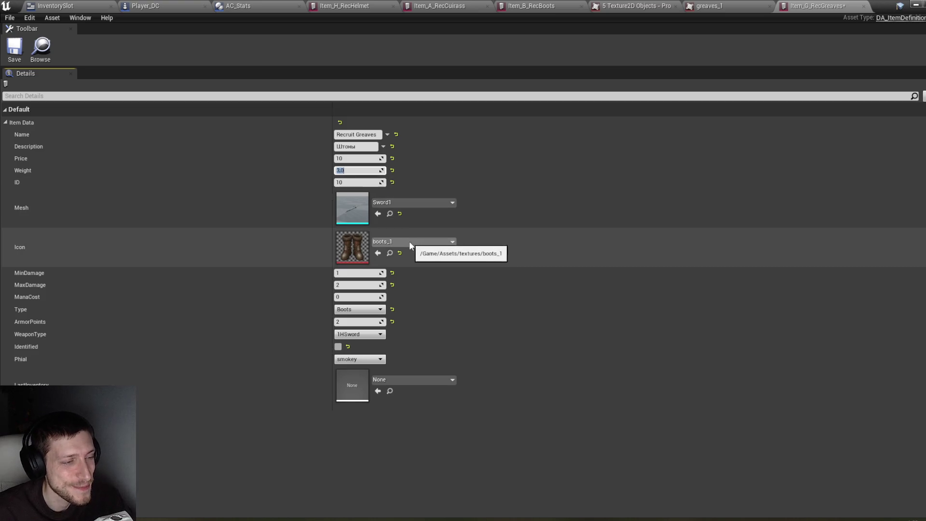
left_click(412, 243)
Set the Recruit Greaves icon to greaves_3 and save.
type("п")
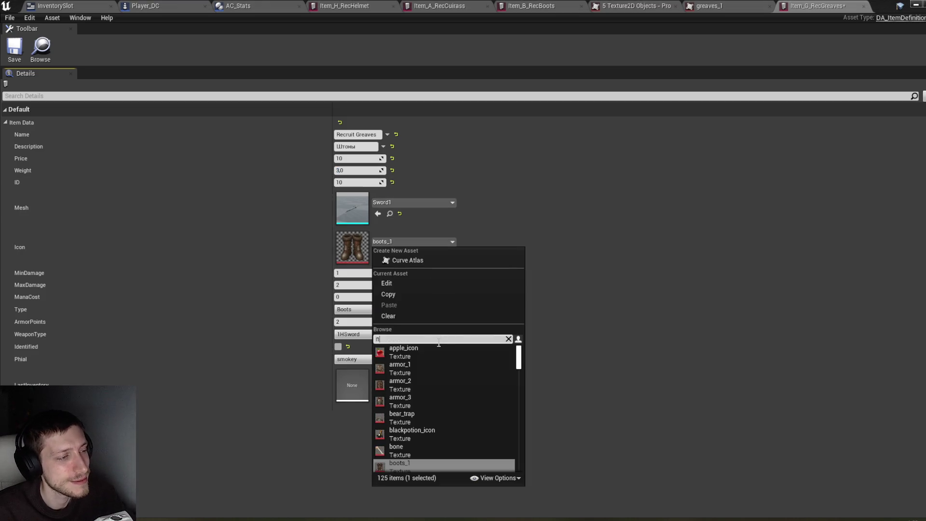
type("re")
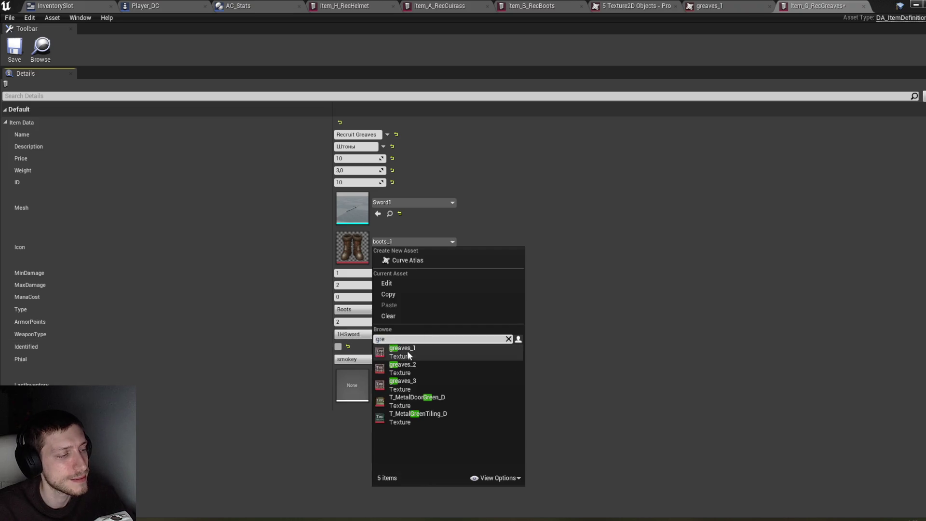
key("Down")
left_click(435, 354)
left_click(403, 241)
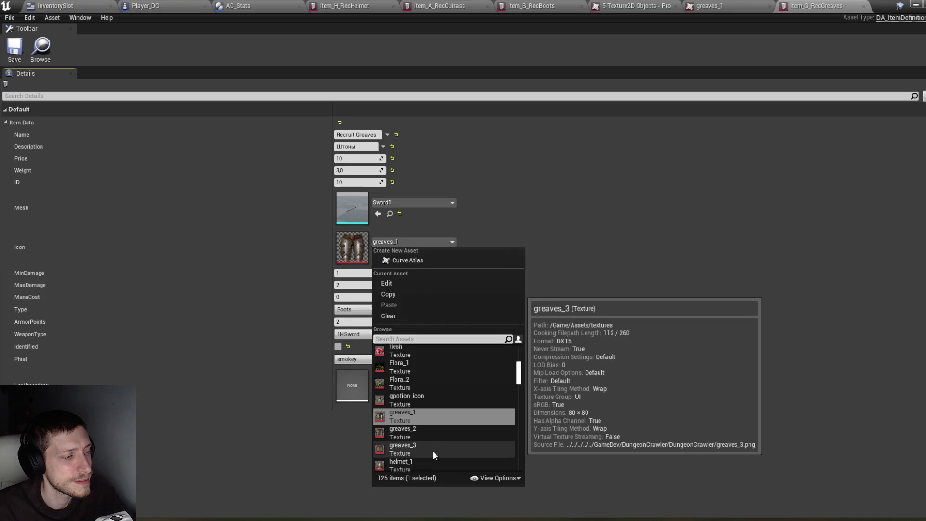
left_click(433, 450)
left_click(14, 49)
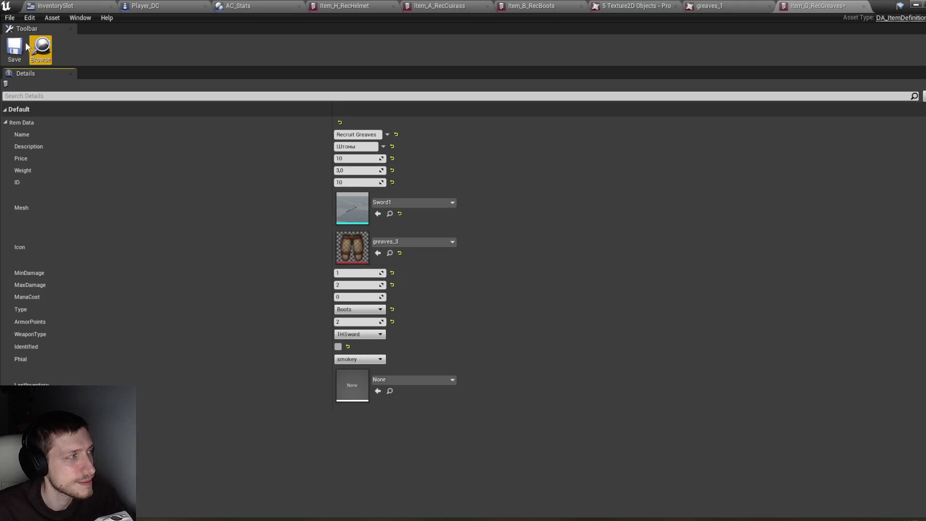
Set Type to Greaves, Weight to 4,0 and ArmorPoints to 4, then save.
left_click(365, 309)
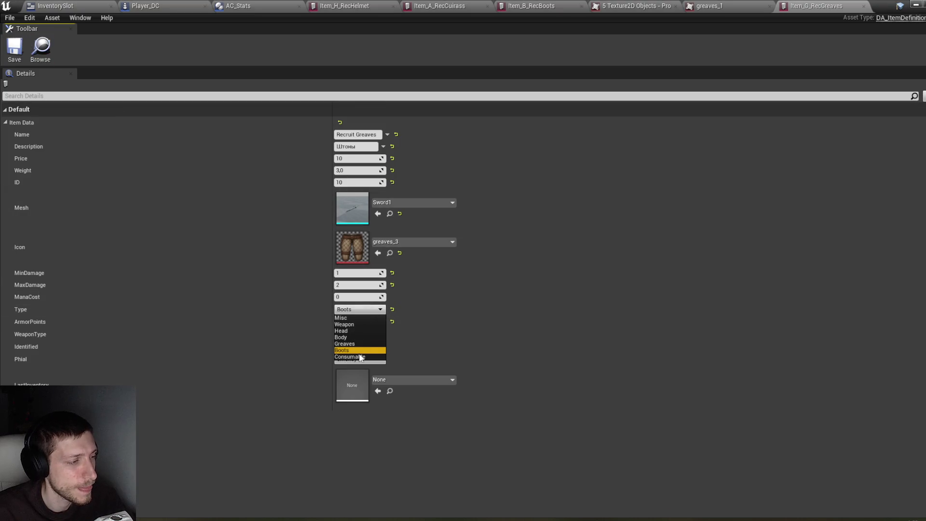
left_click(362, 343)
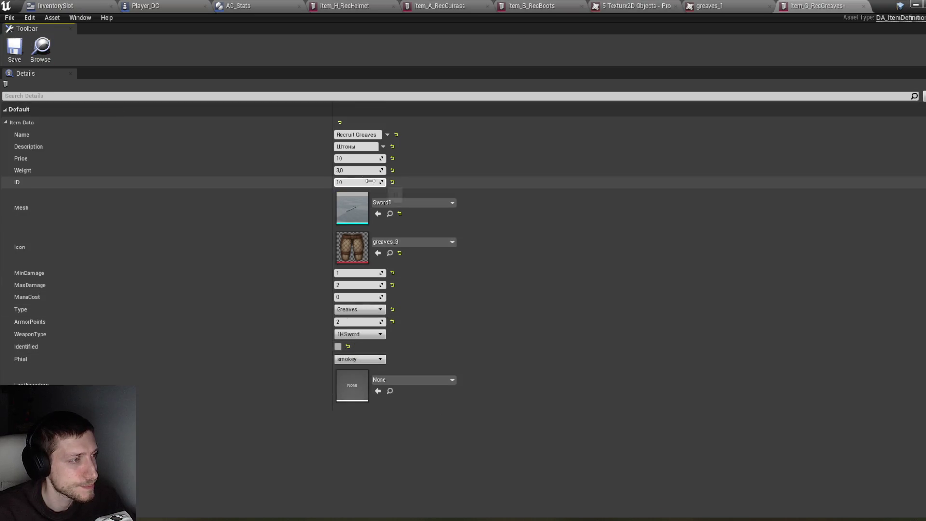
left_click(366, 171)
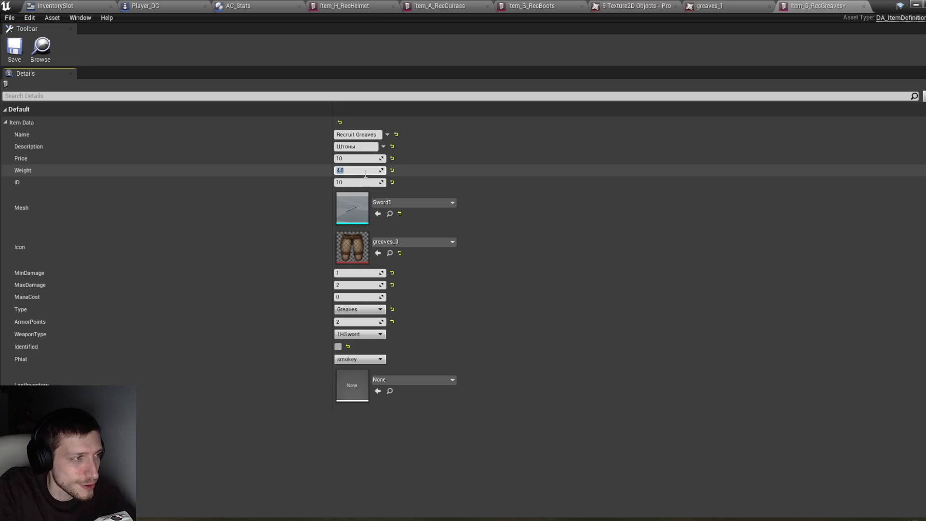
key("Return")
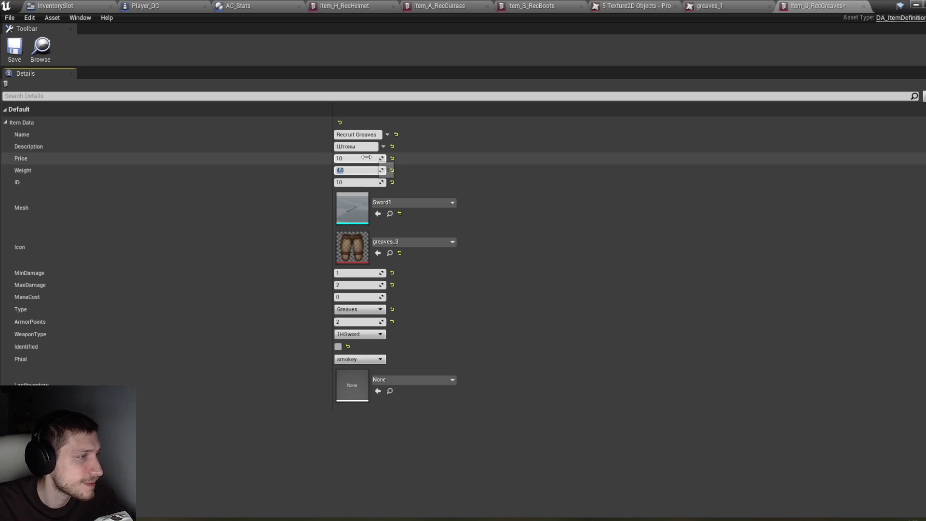
key("ctrl+s")
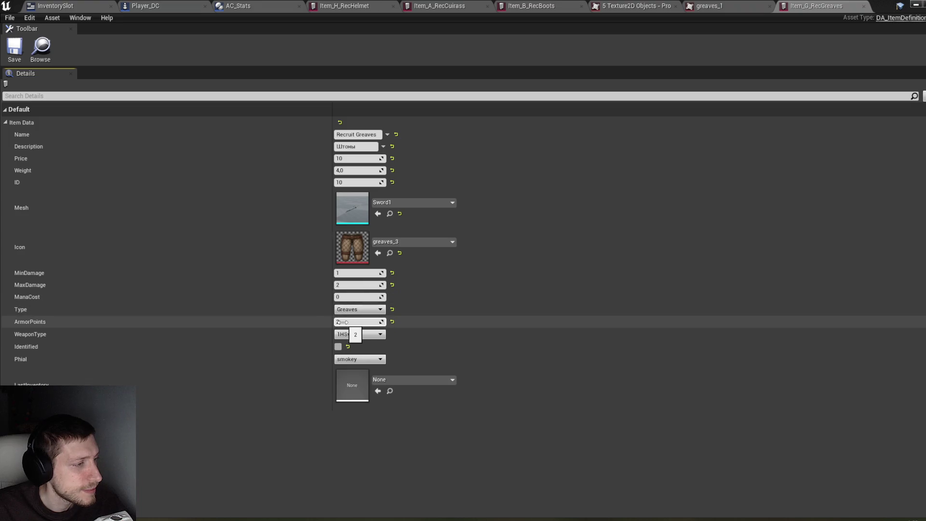
left_click(343, 322)
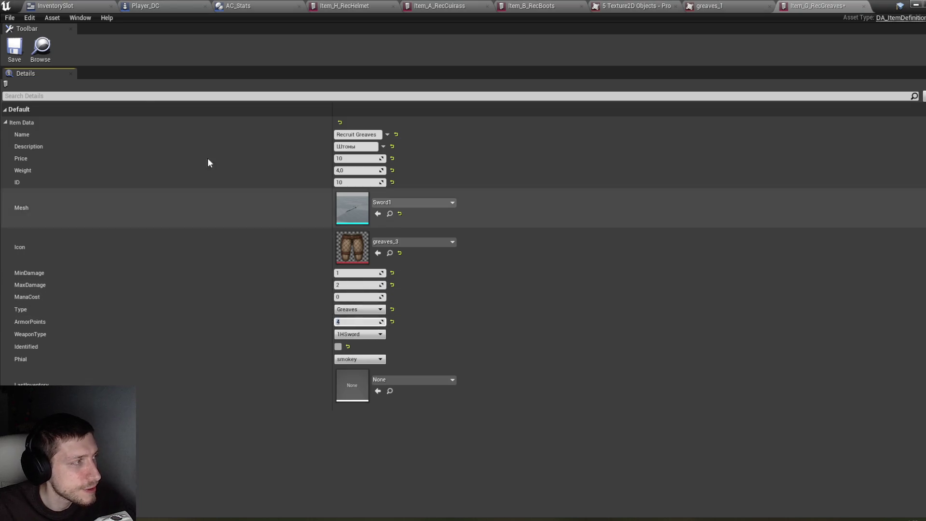
left_click(15, 46)
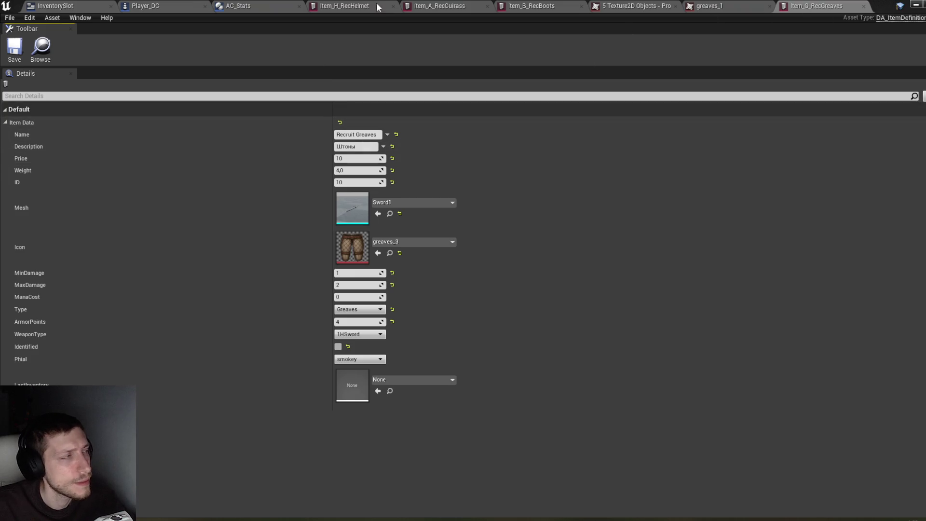
left_click(101, 6)
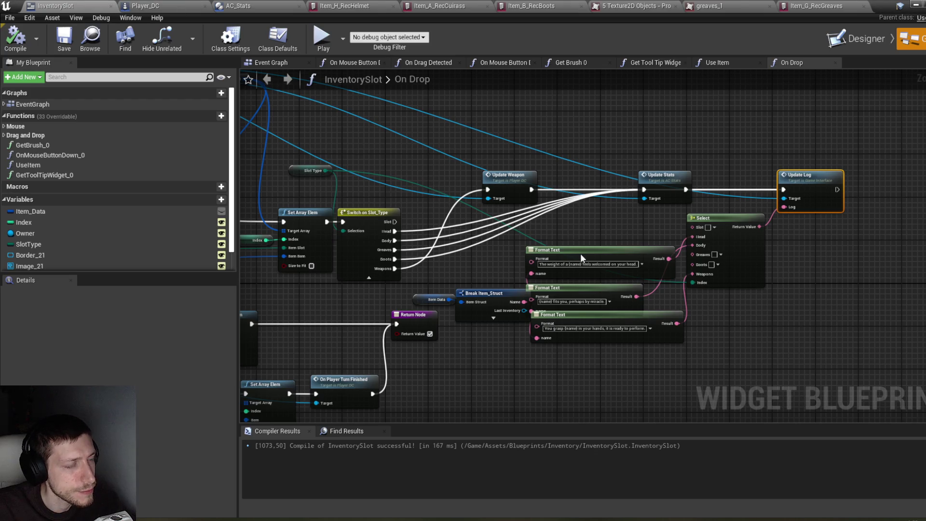
Shift On Drop's Update Stats, Select and Format Text nodes to the right.
mouse_move(838, 342)
left_mouse_down()
mouse_move(648, 201)
mouse_move(642, 206)
left_mouse_up()
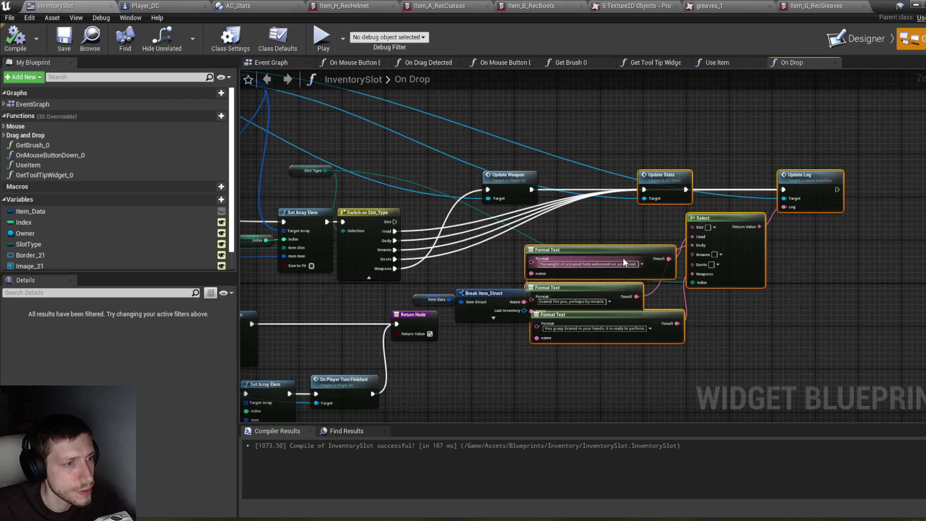
left_click_drag(639, 257, 661, 256)
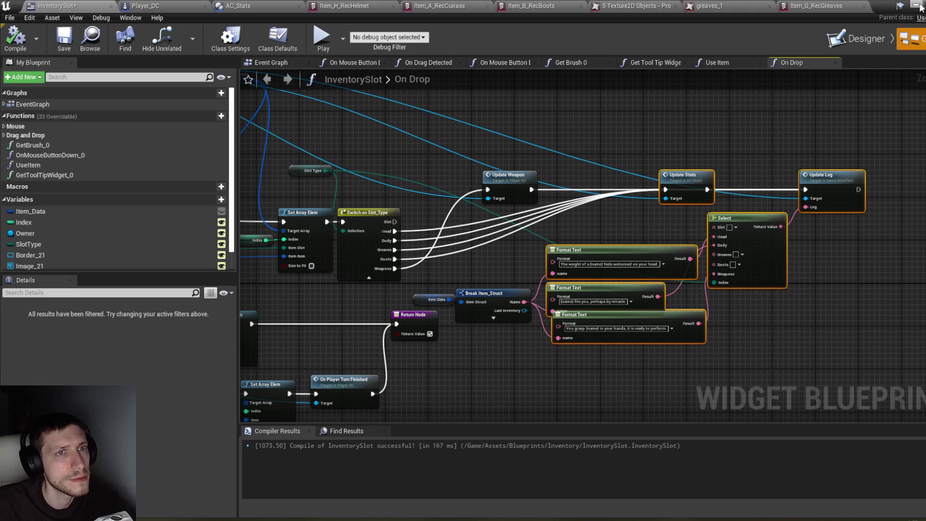
left_click(919, 5)
Inspect Item_Container's AC_Stats properties, then open the Item_Chest blueprint.
double_click(488, 273)
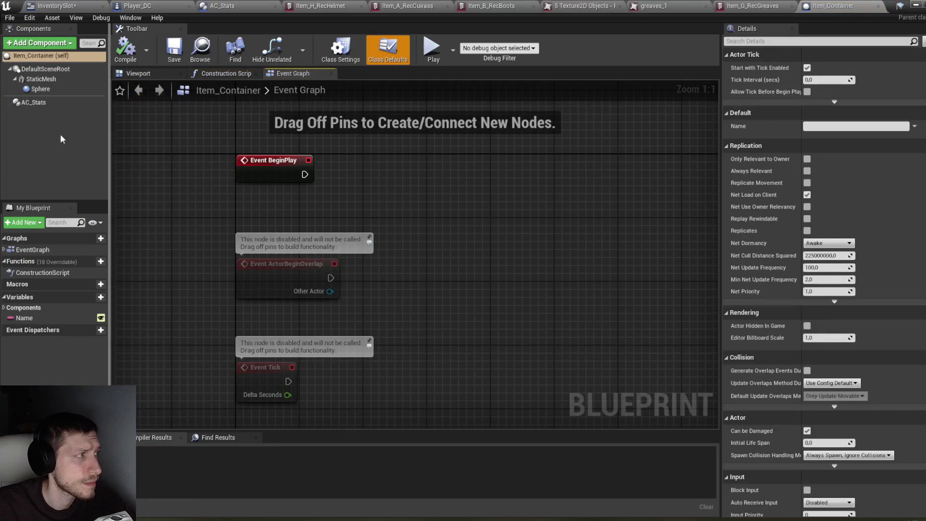
left_click(45, 103)
scroll(866, 289, "down", 5)
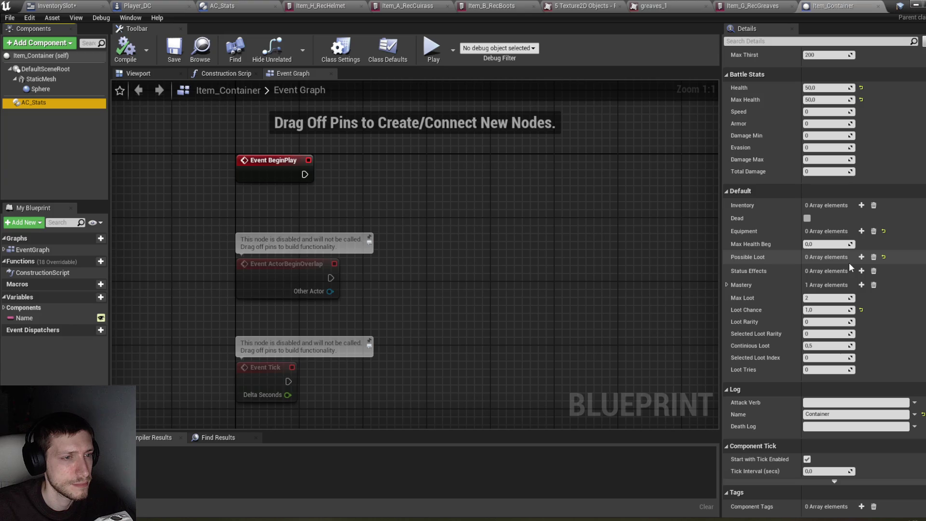
left_click(919, 7)
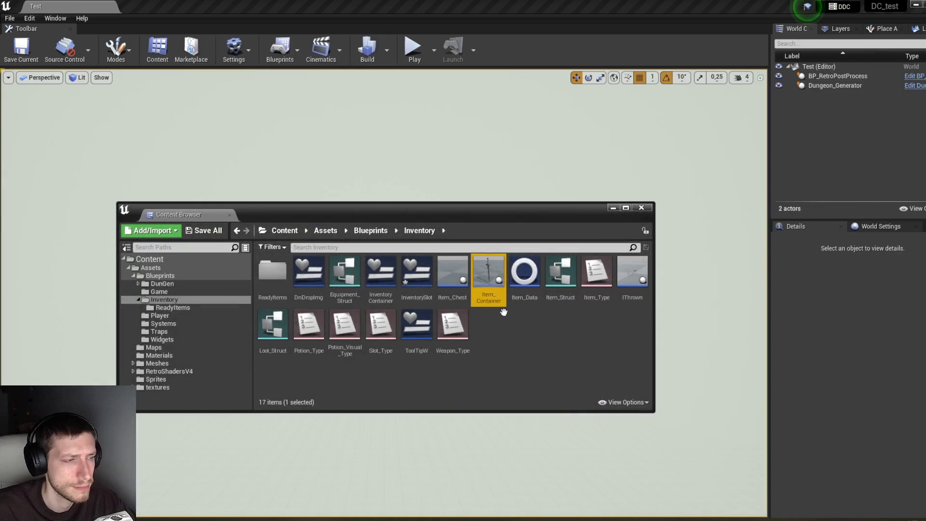
double_click(487, 284)
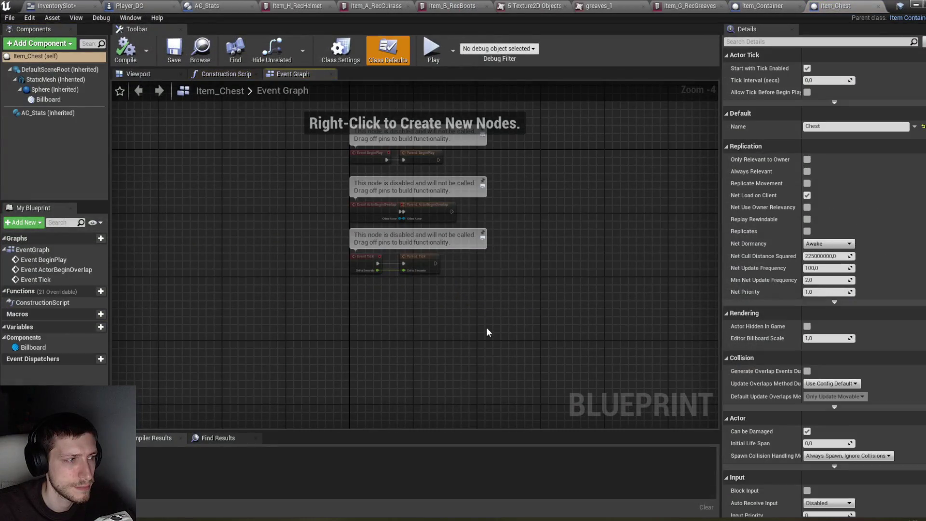
Expand AC_Stats' Possible Loot tiers, testing and cancelling an entry in tier 2.
left_click(81, 113)
scroll(723, 293, "down", 10)
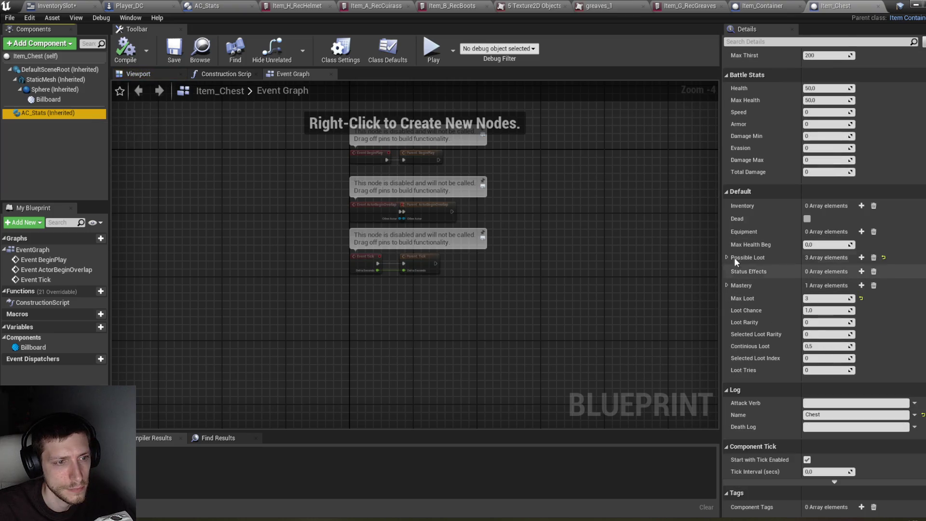
left_click(727, 257)
left_click(731, 282)
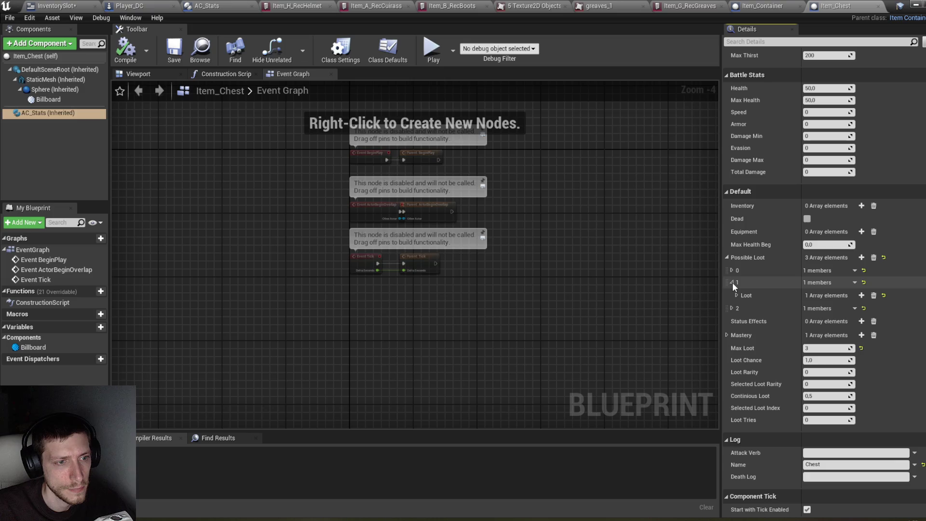
left_click(737, 296)
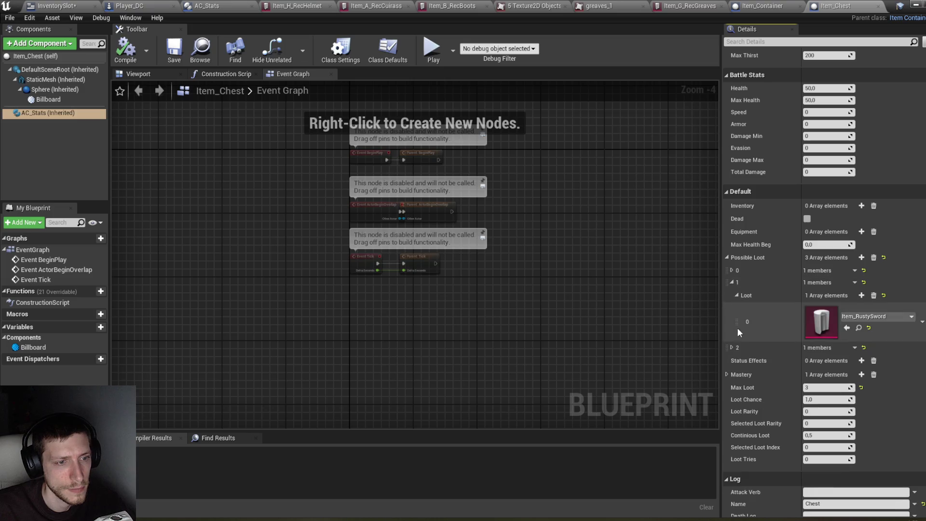
left_click(732, 347)
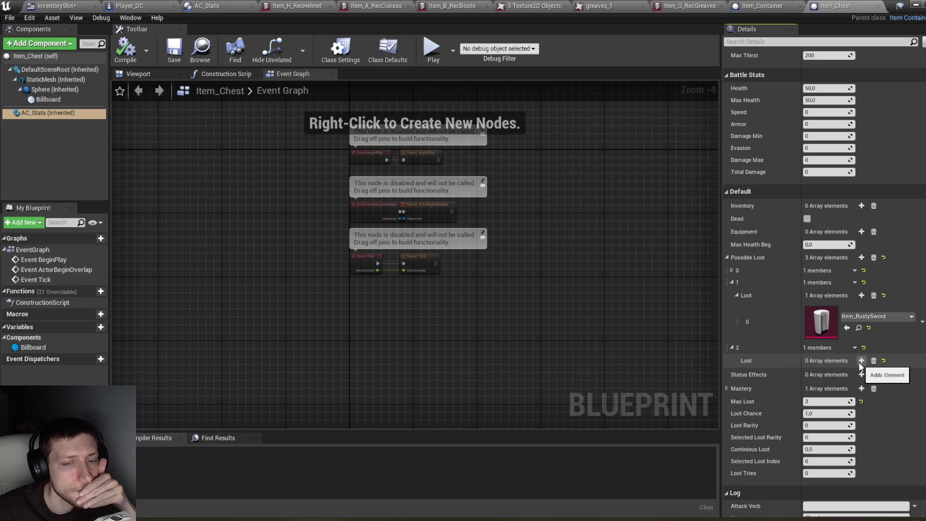
left_click(861, 361)
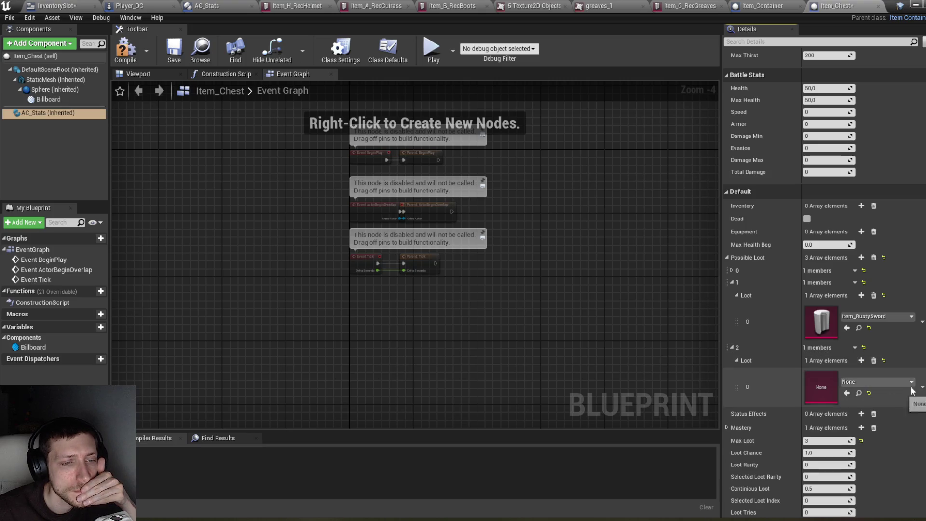
left_click(873, 361)
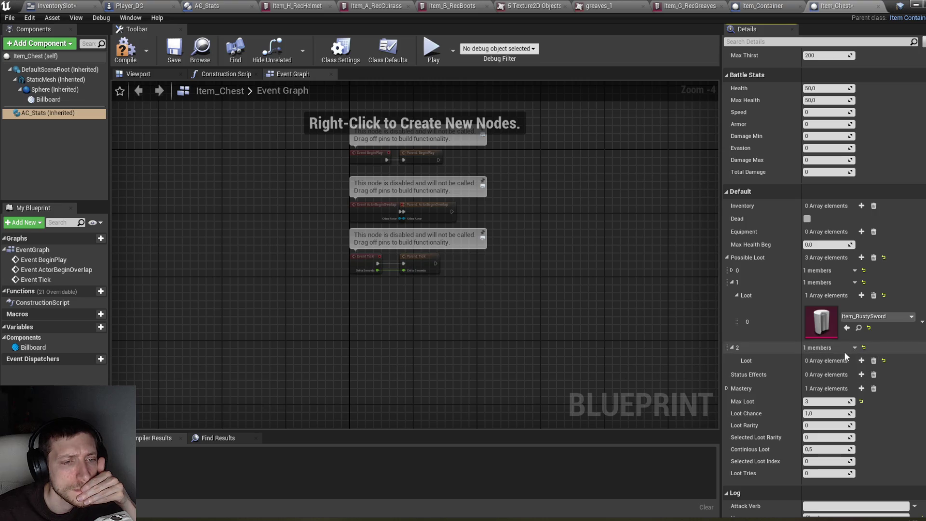
left_click(861, 362)
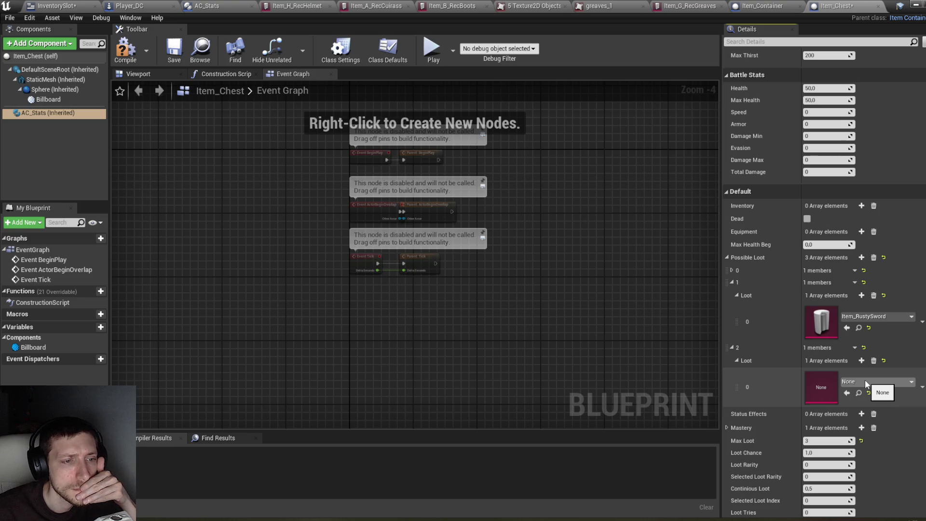
left_click(865, 382)
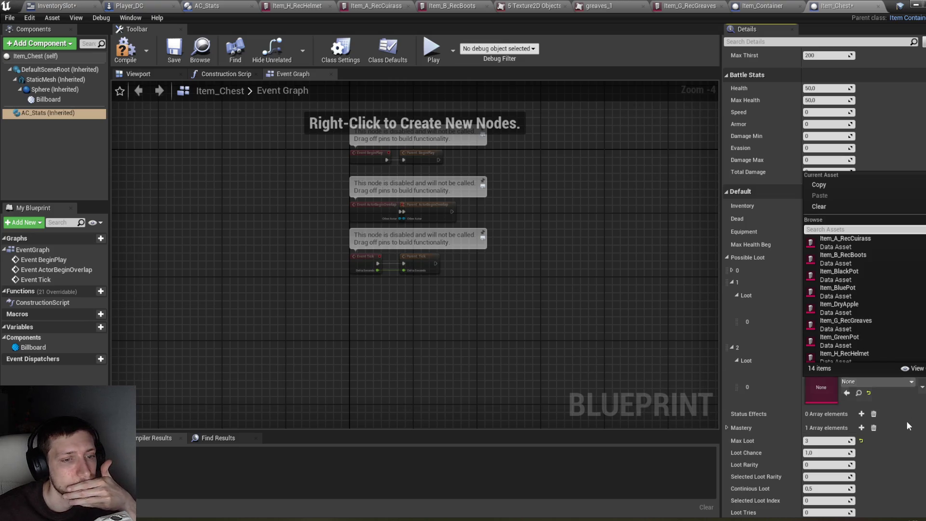
key("Escape")
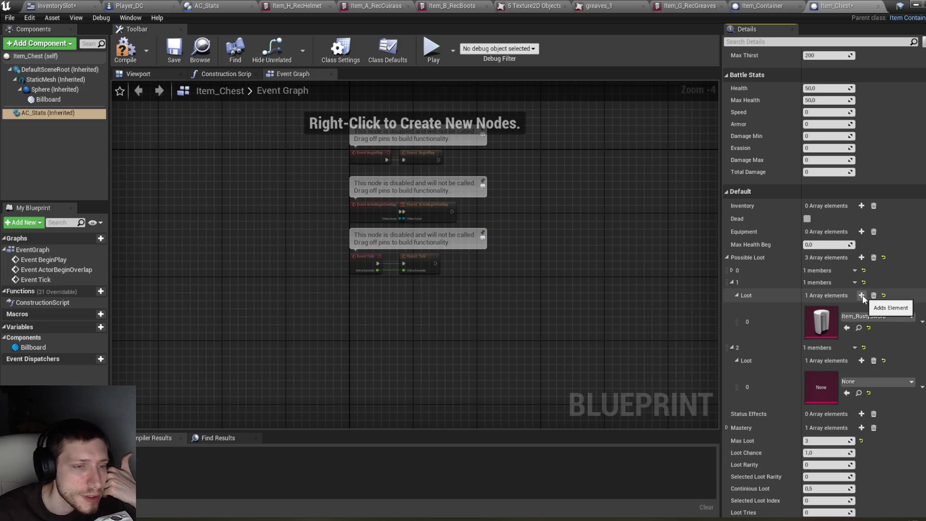
Add Item_A_RecCuirass, Item_B_RecBoots and Item_H_RecHelmet to loot tier 1.
left_click(861, 296)
left_click(856, 362)
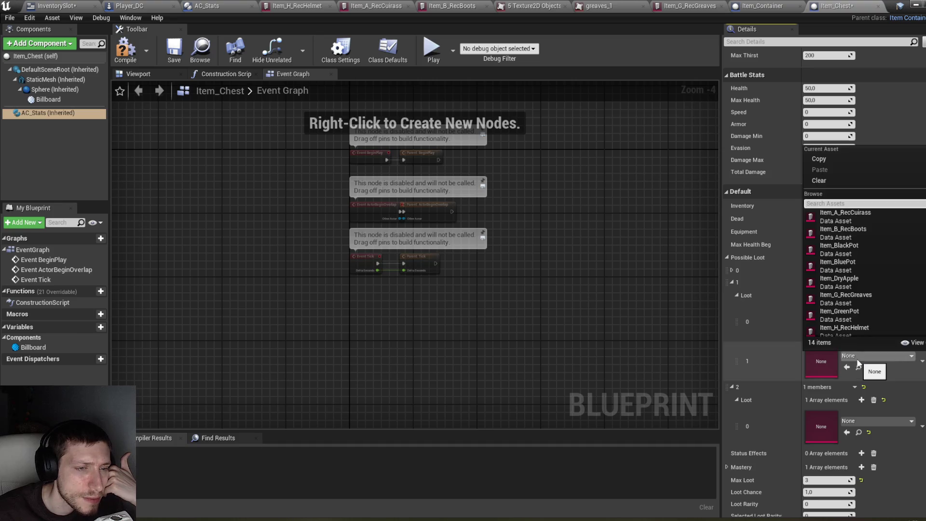
left_click(863, 217)
left_click(861, 295)
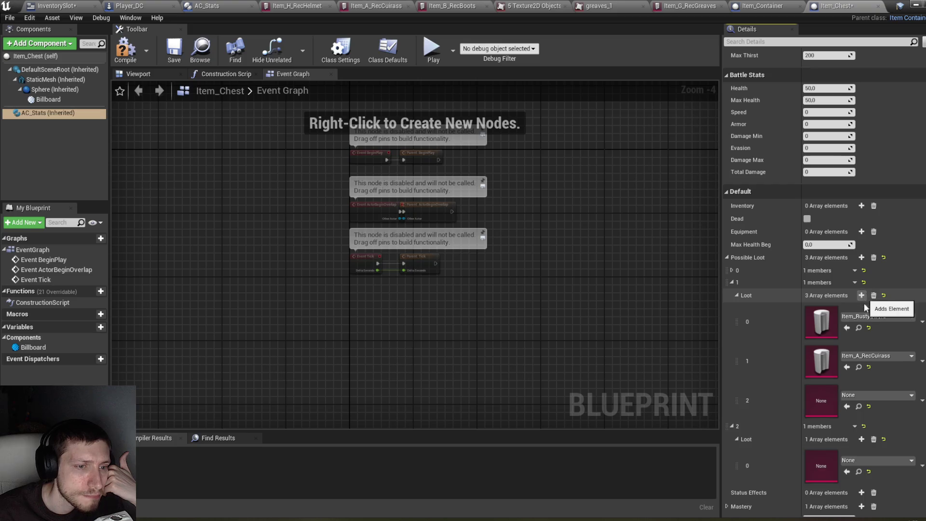
left_click(871, 392)
left_click(856, 270)
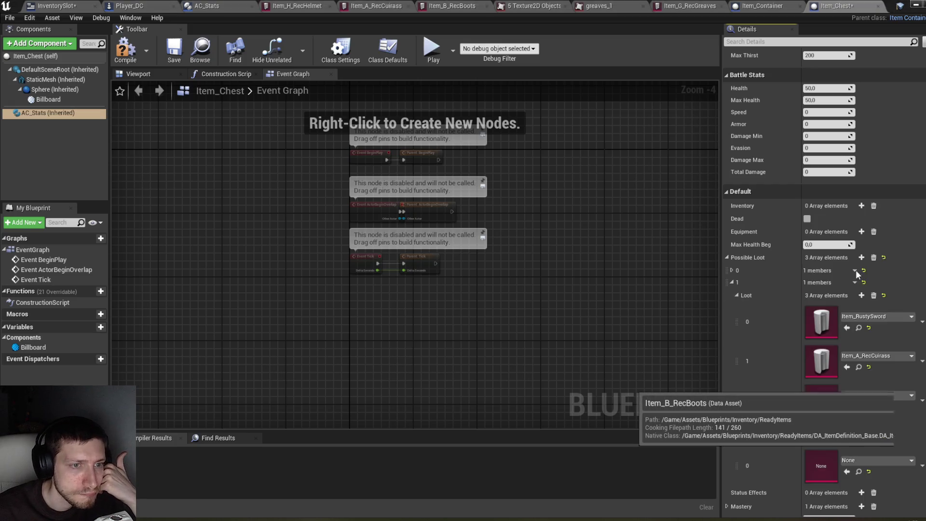
left_click(862, 294)
left_click(880, 433)
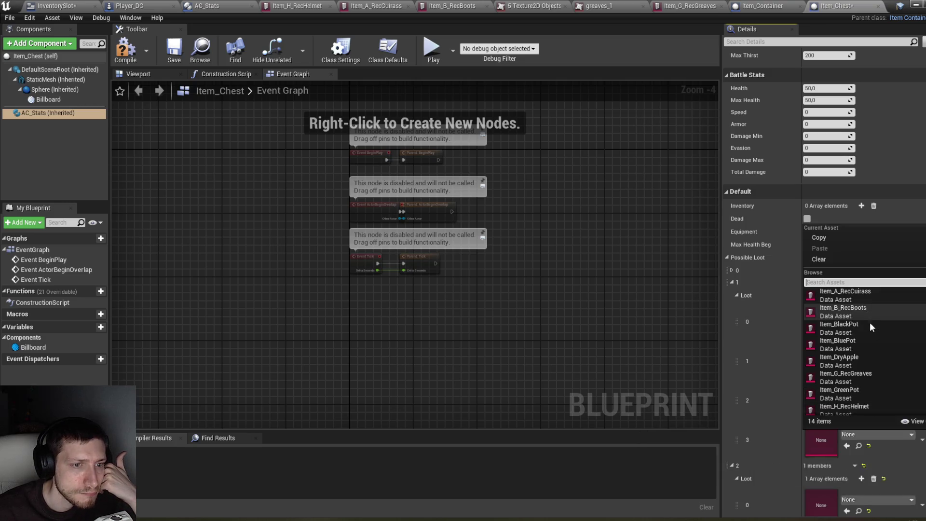
left_click(872, 292)
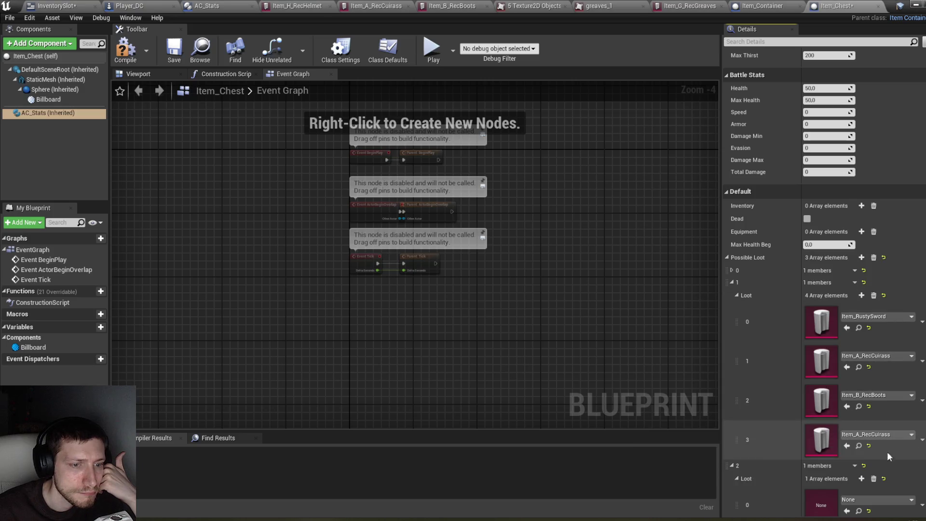
left_click(880, 433)
left_click(872, 406)
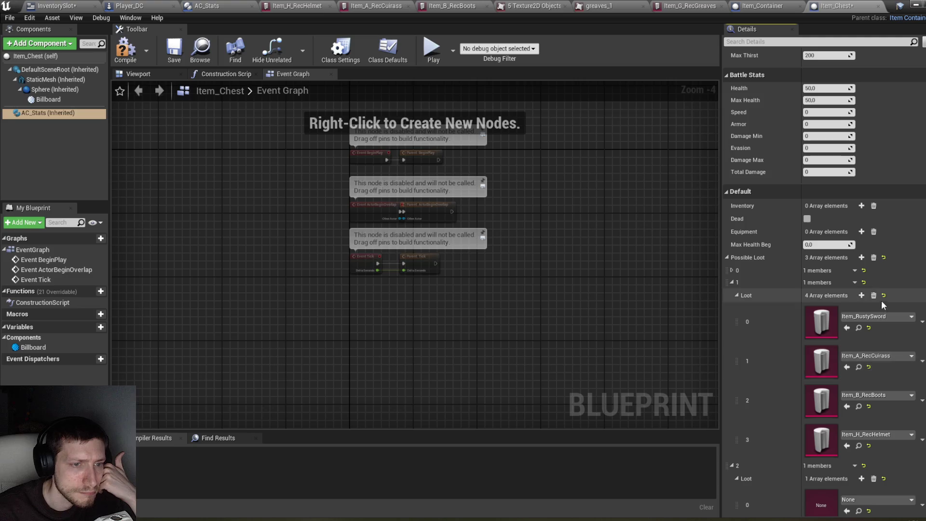
Add Item_G_RecGreaves as tier 1's fifth loot entry and compile Item_Chest.
left_click(861, 295)
left_click(871, 473)
scroll(871, 372, "down", 3)
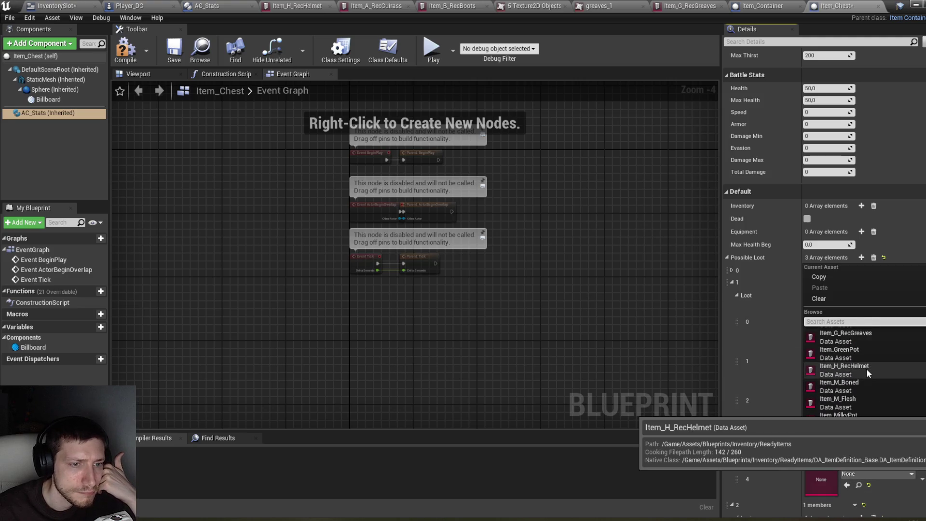
scroll(866, 368, "up", 2)
left_click(868, 368)
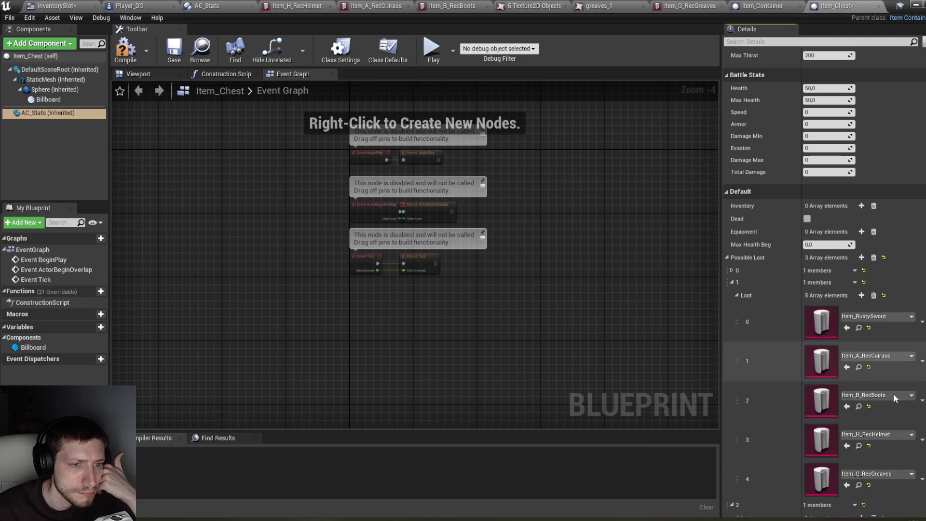
left_click(126, 50)
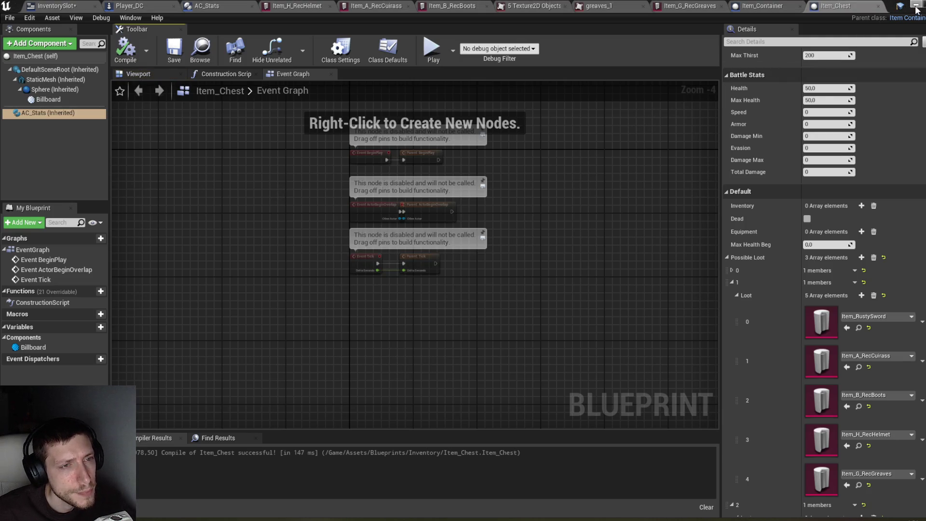
left_click(916, 6)
left_click(609, 206)
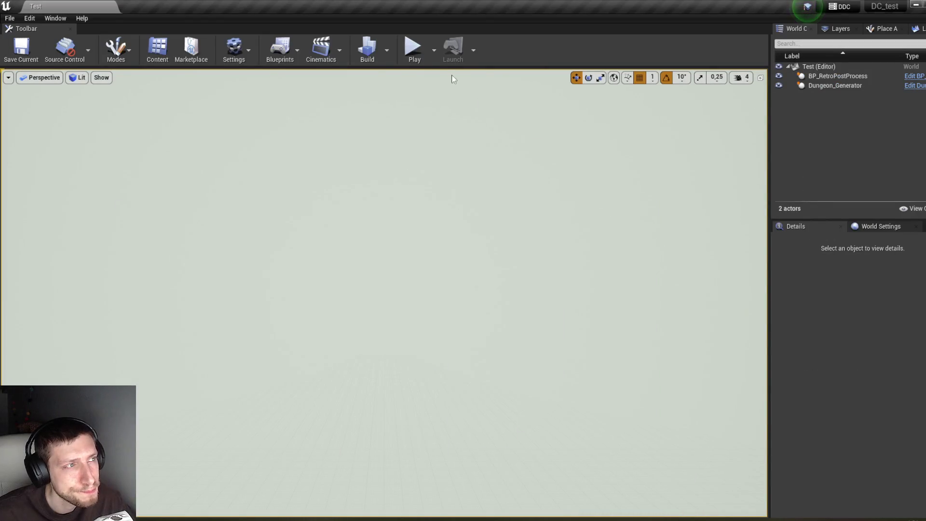
Start a play session and kill the Hround and Condemned enemies.
left_click(414, 48)
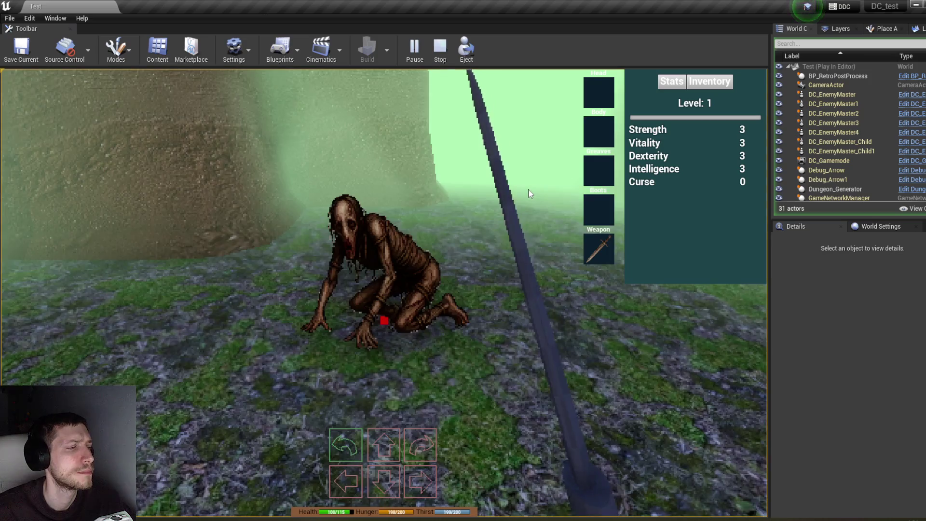
left_click(531, 193)
left_click(531, 192)
left_click(530, 192)
key("w")
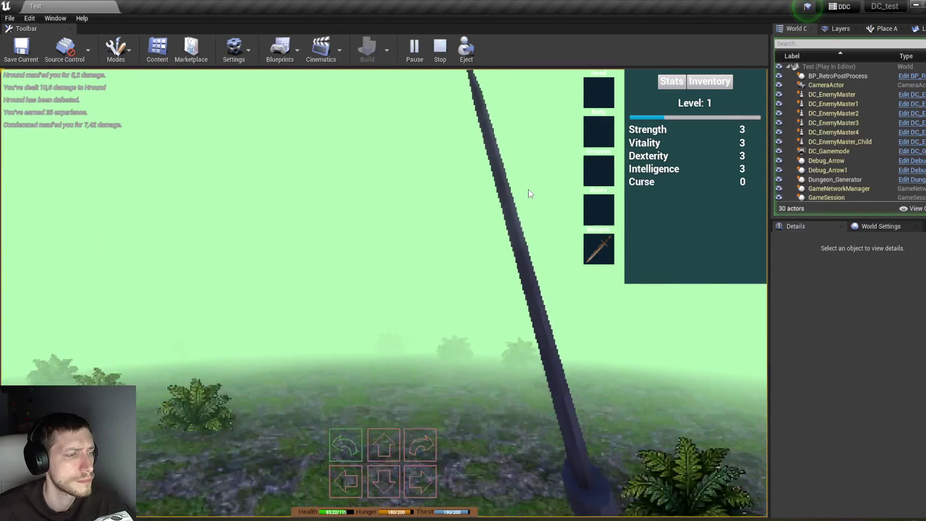
key("e")
left_click(528, 193)
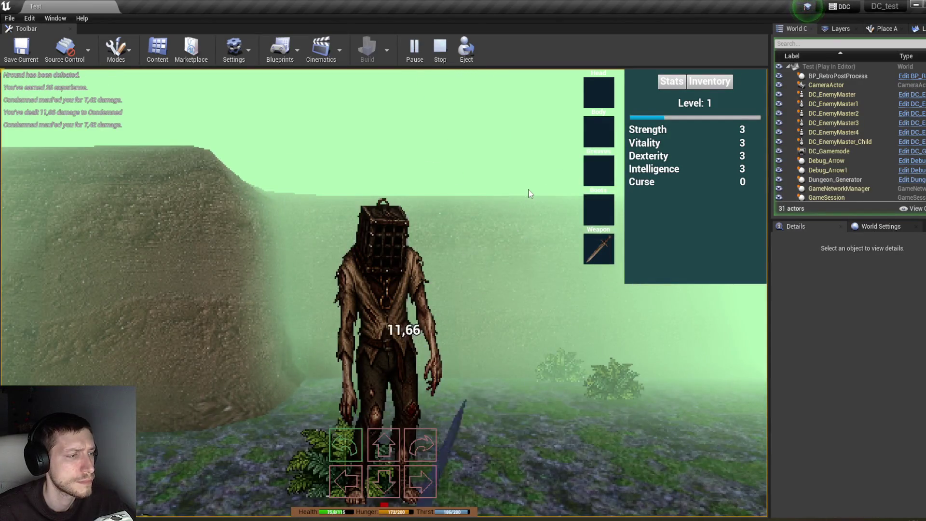
left_click(529, 193)
left_click(529, 193)
left_click(528, 193)
Check the Pile of Flesh and chest loot, then end the play test.
left_click(632, 320)
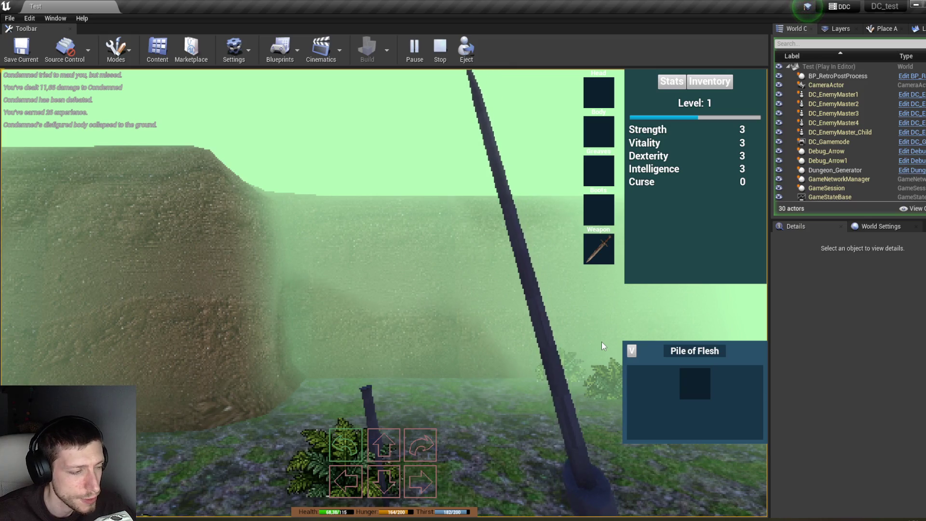
key("e")
key("w")
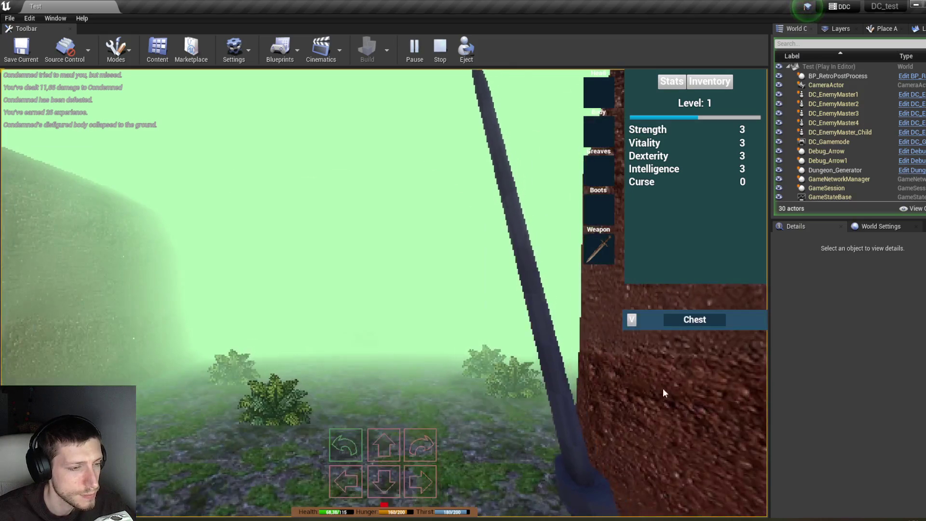
left_click(632, 319)
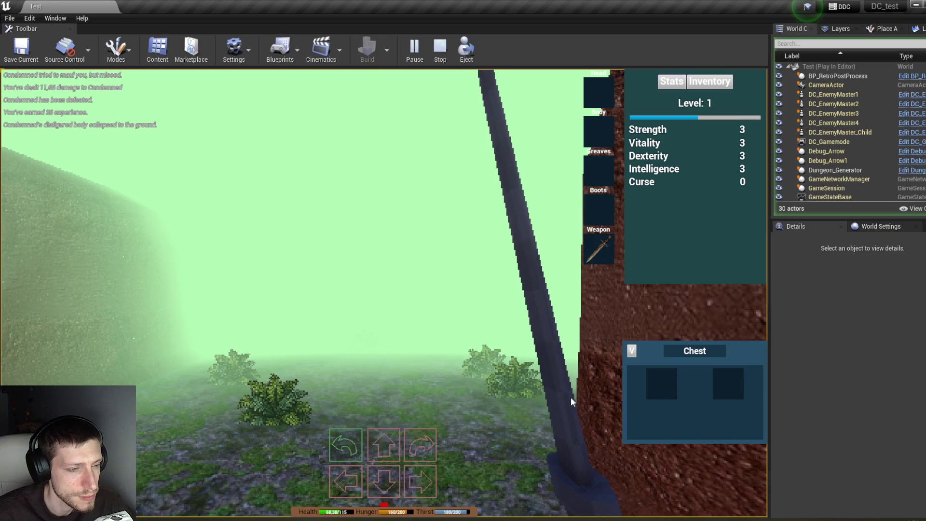
key("q")
key("q")
key("q")
key("q")
key("w")
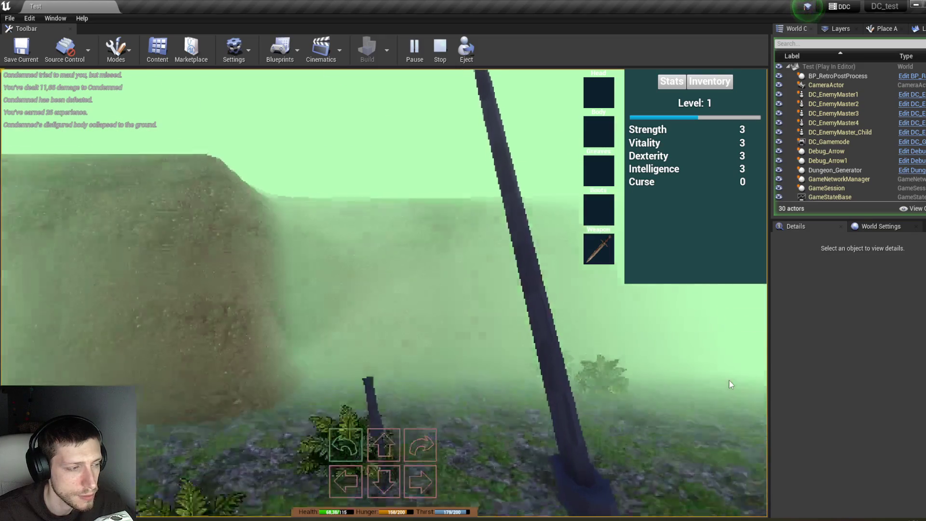
key("Escape")
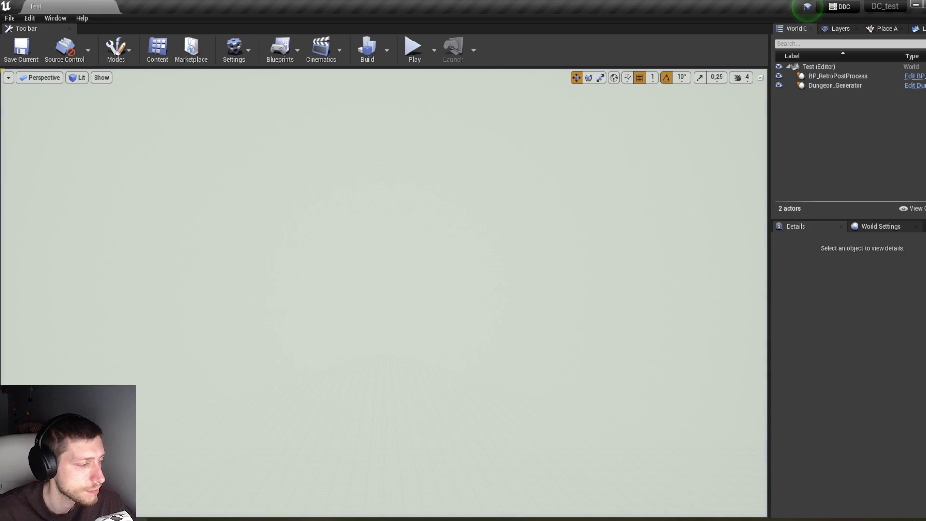
Bring Item_Chest forward and review the first and second Possible Loot tiers.
mouse_move(235, 518)
left_click(259, 484)
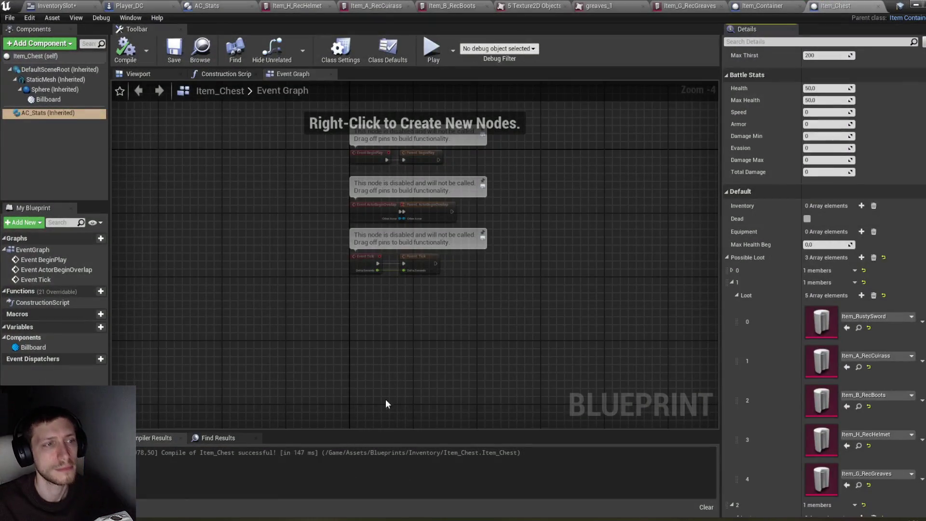
left_click(733, 270)
left_click(736, 284)
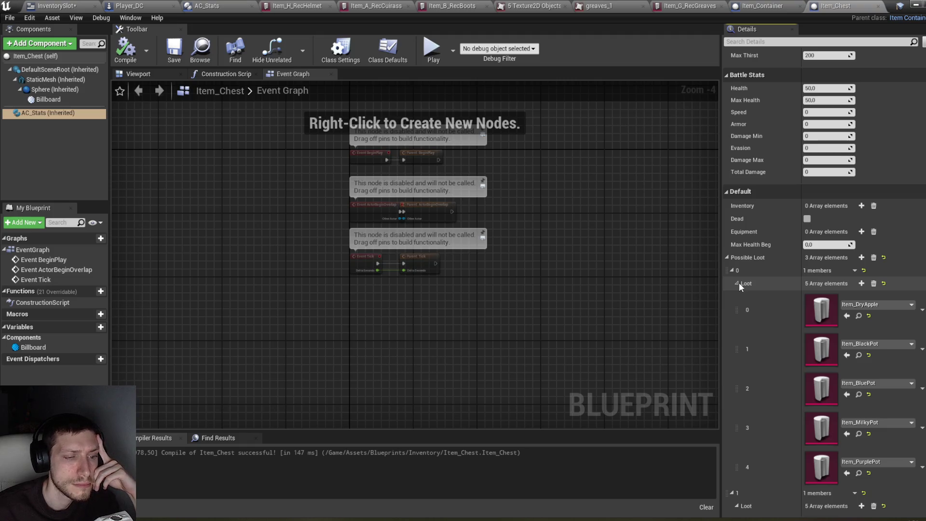
left_click(738, 283)
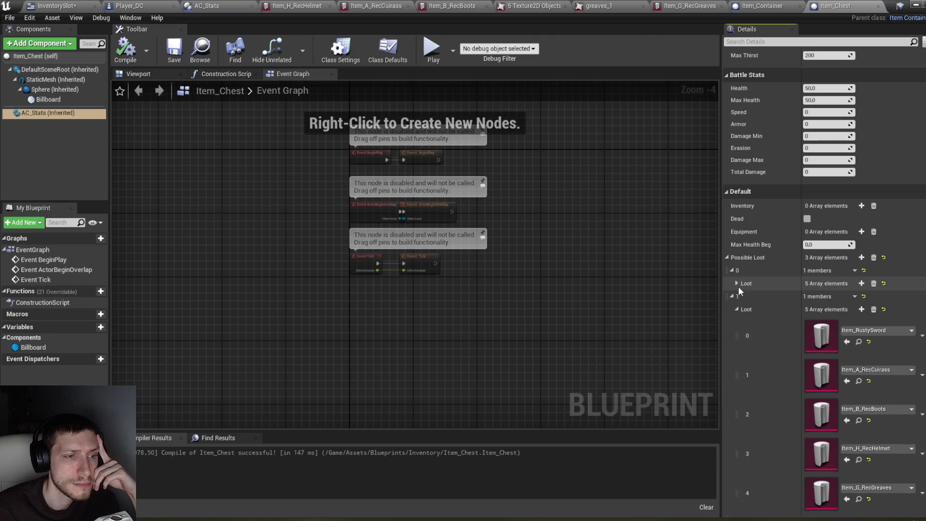
left_click(734, 297)
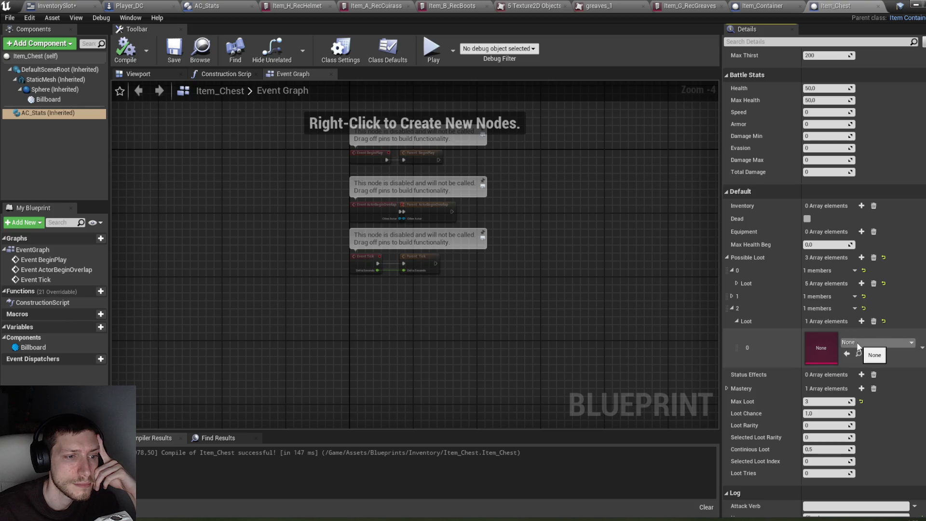
left_click(734, 296)
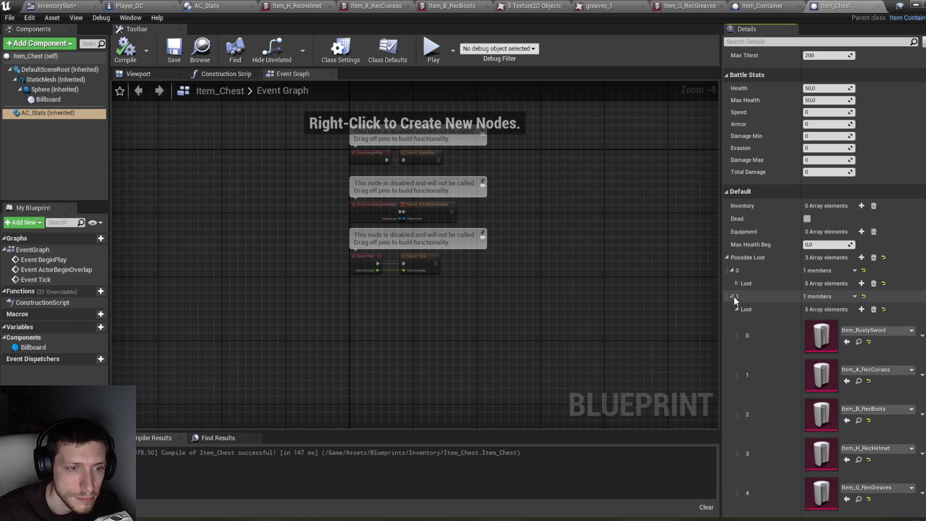
left_click(734, 296)
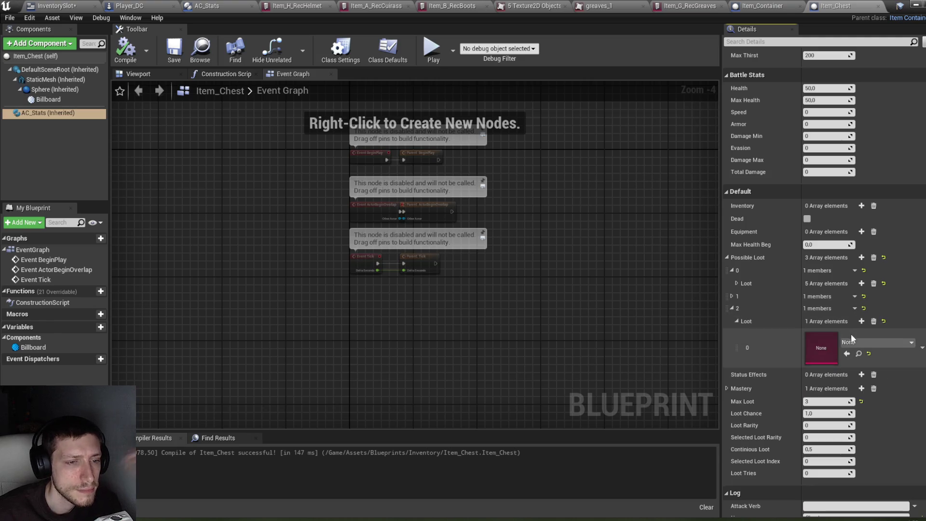
Set the third loot tier to Item_H_RecHelmet and add Item_A_RecCuirass as a second item.
left_click(861, 343)
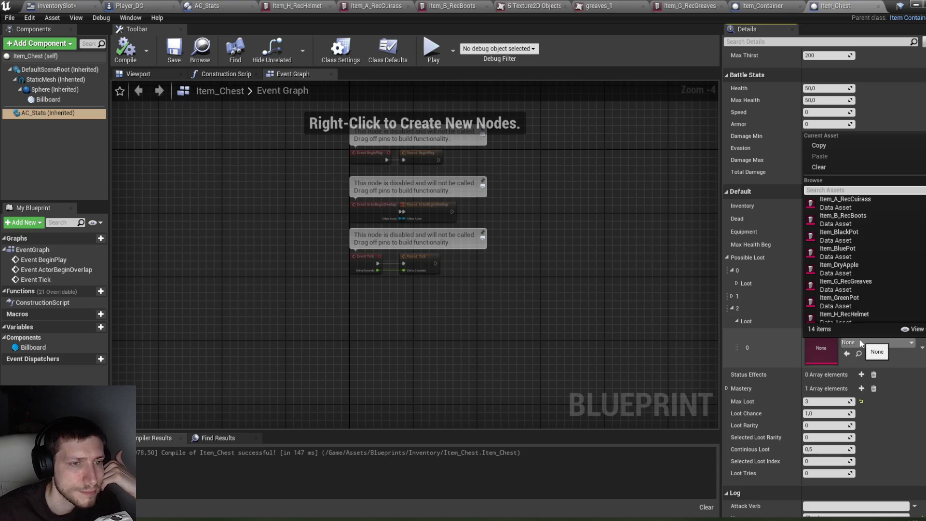
scroll(863, 247, "down", 4)
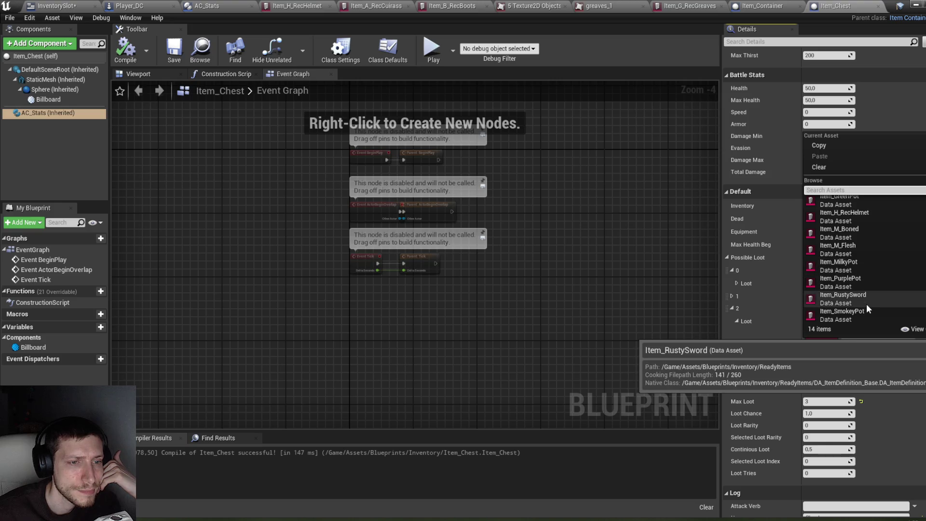
scroll(865, 288, "up", 1)
scroll(865, 287, "up", 3)
left_click(864, 285)
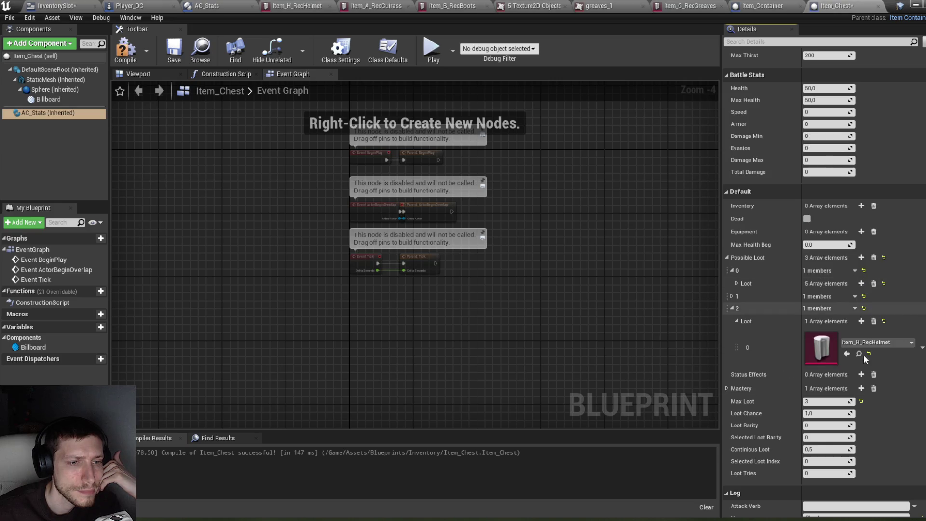
left_click(862, 321)
left_click(858, 383)
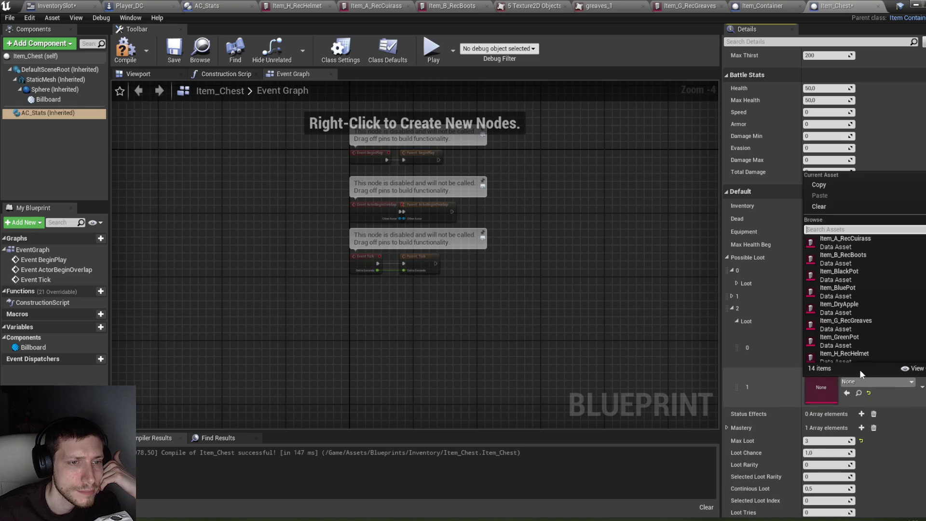
left_click(854, 242)
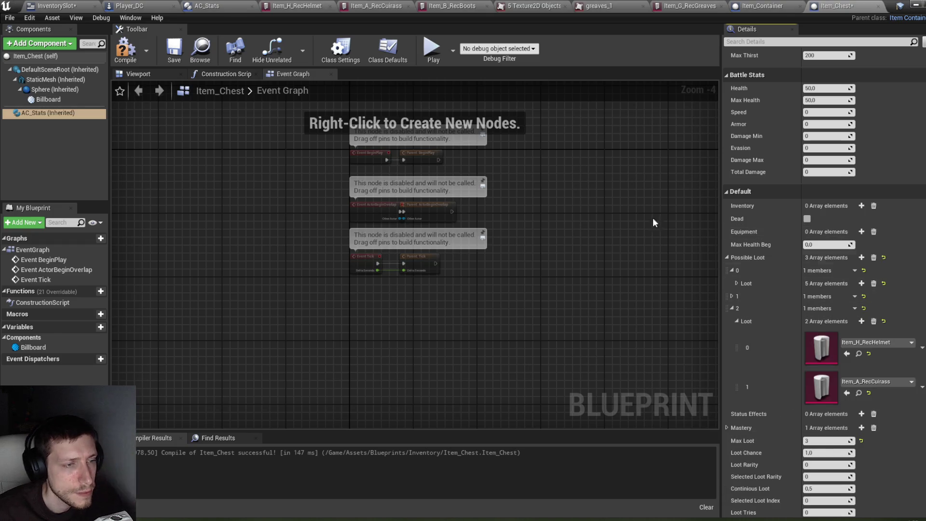
Compile and save Item_Chest, then start a play test of the level.
left_click(118, 60)
key("ctrl+shift+s")
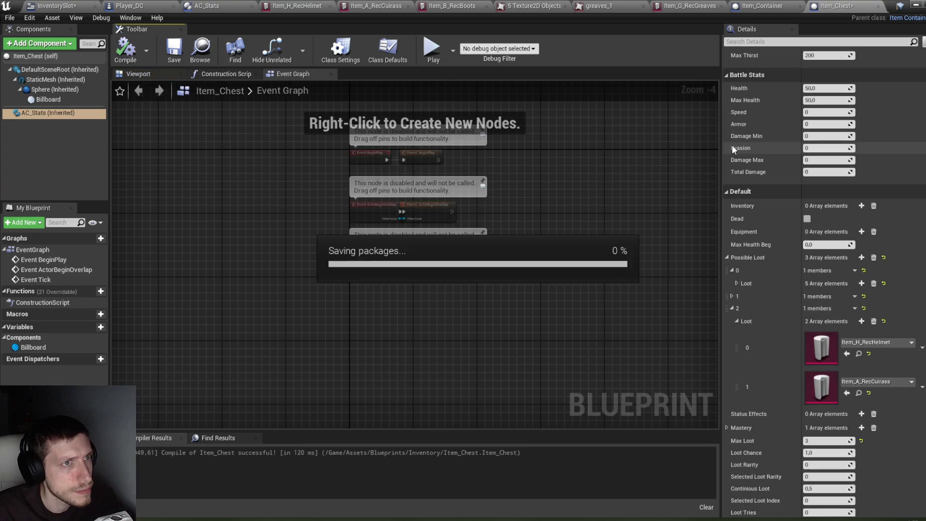
left_click(914, 6)
left_click(414, 48)
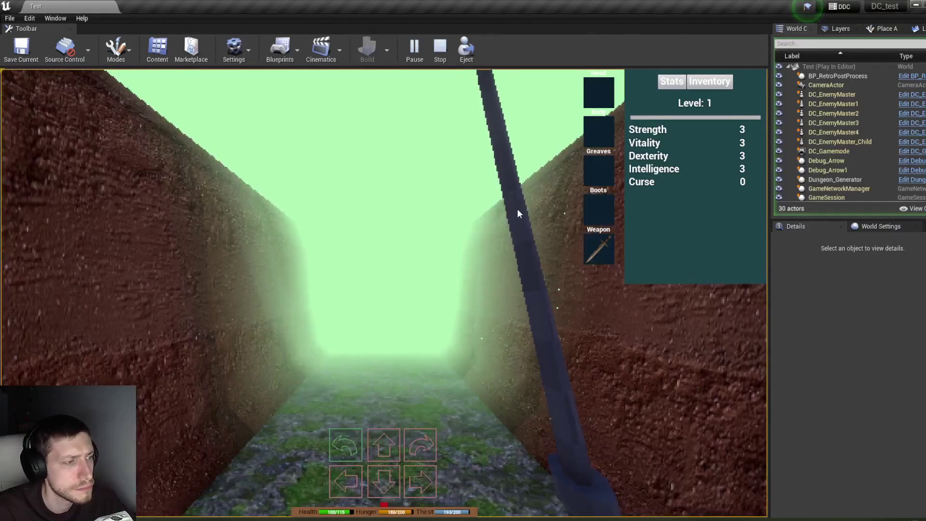
Walk up to the chest and open its loot panel.
key("w")
key("d")
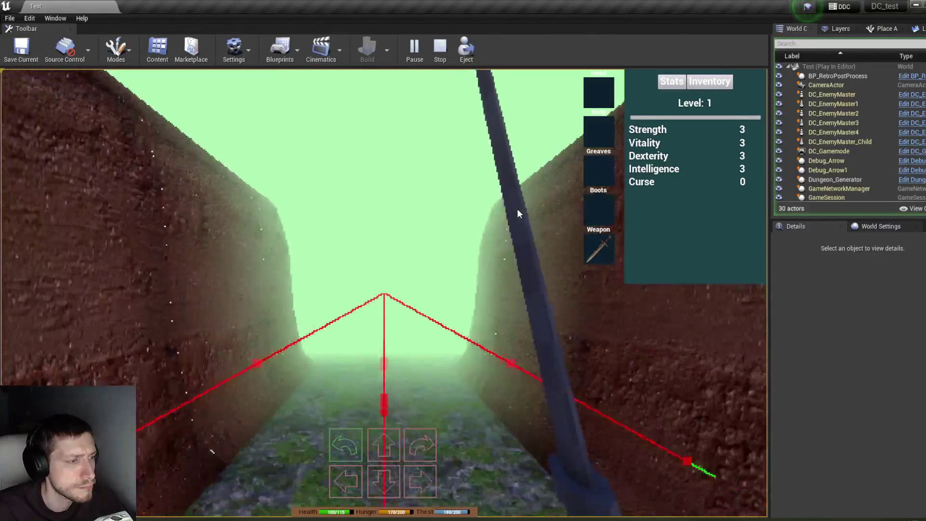
key("w")
key("w")
key("w")
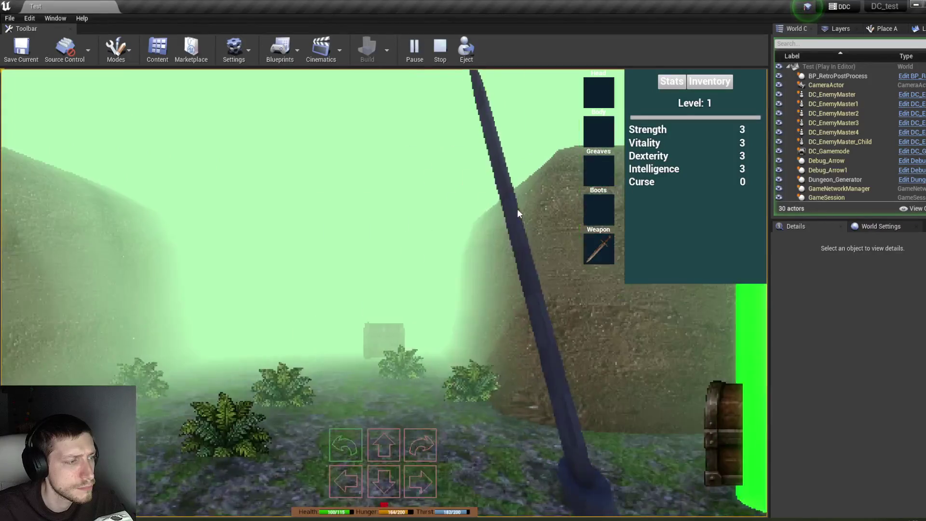
key("a")
key("d")
left_click(632, 318)
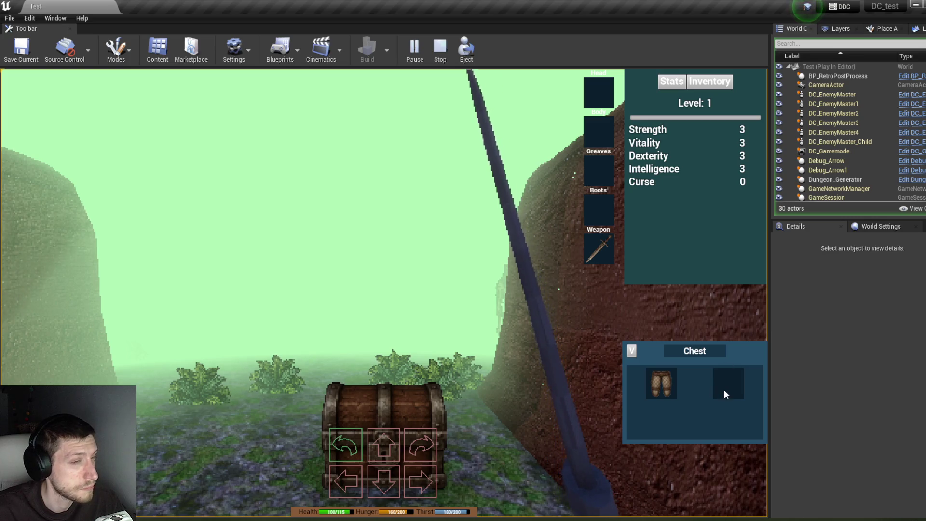
Move the greaves from the chest into the inventory grid, then end the play test.
left_click(709, 81)
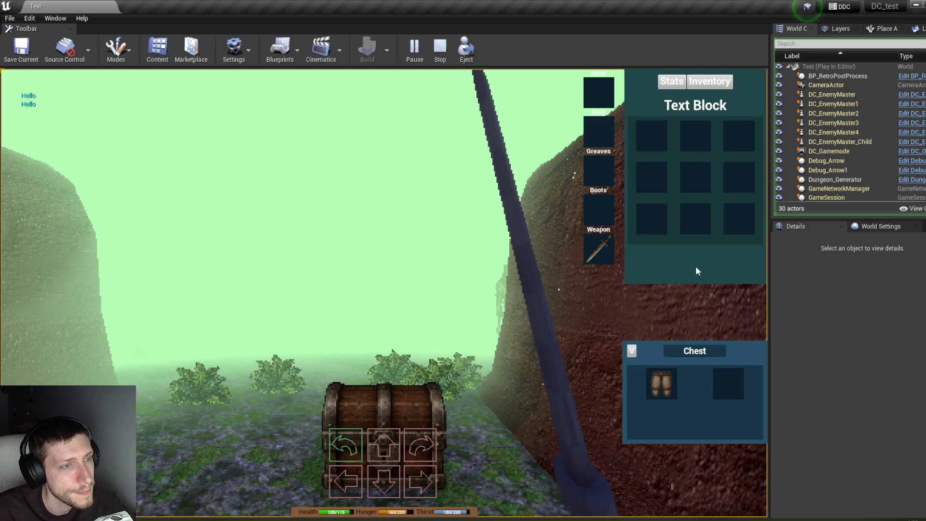
mouse_move(664, 371)
left_mouse_down()
mouse_move(653, 138)
mouse_move(657, 160)
left_mouse_up()
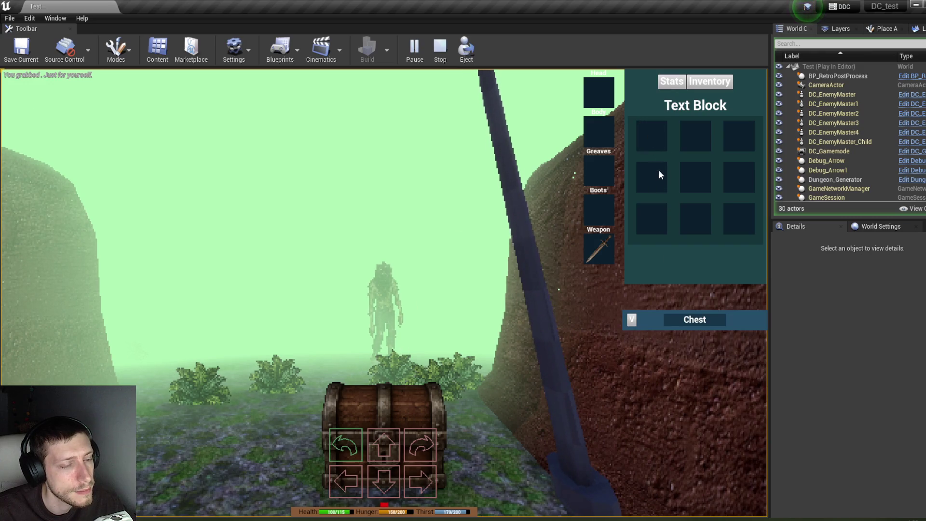
left_click(632, 320)
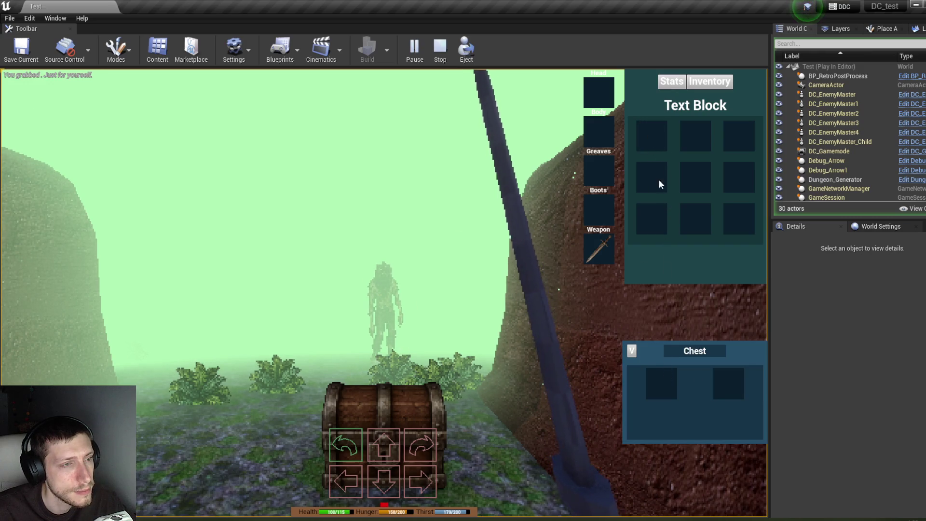
key("s")
left_click(670, 83)
left_click(708, 81)
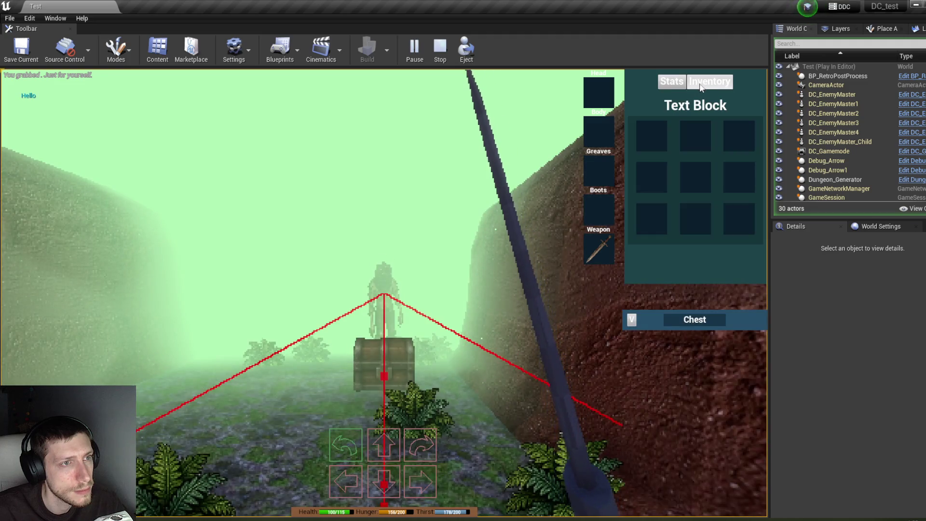
left_click(671, 83)
key("w")
key("s")
key("Escape")
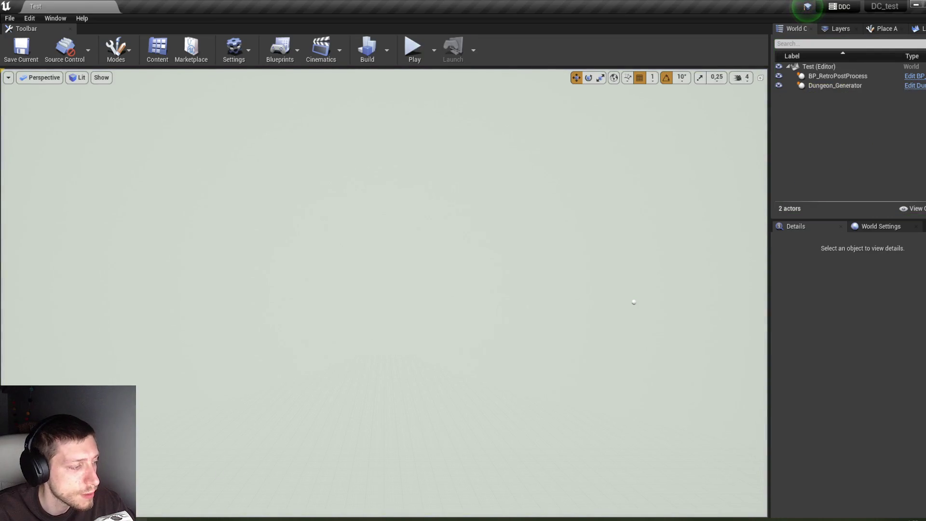
left_click(299, 467)
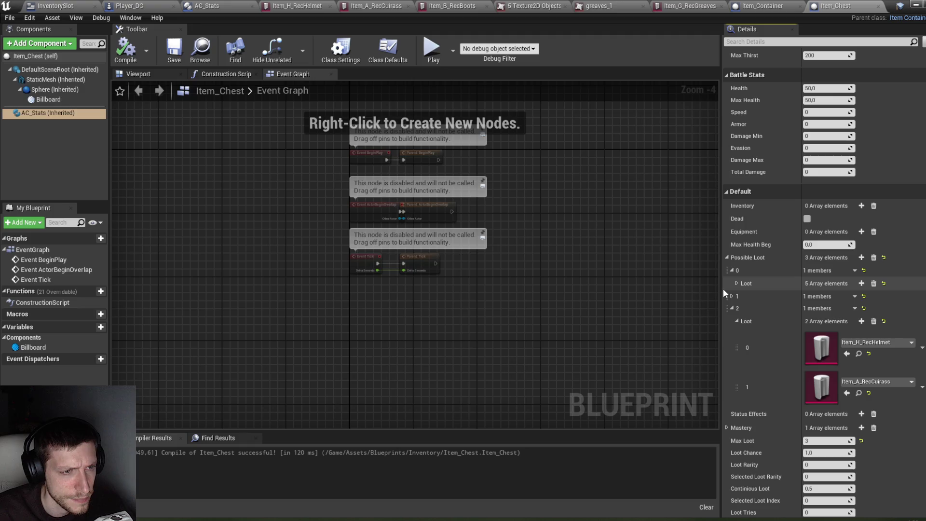
Collapse the third loot tier and open Item_A_RecCuirass from the ReadyItems folder.
left_click(733, 307)
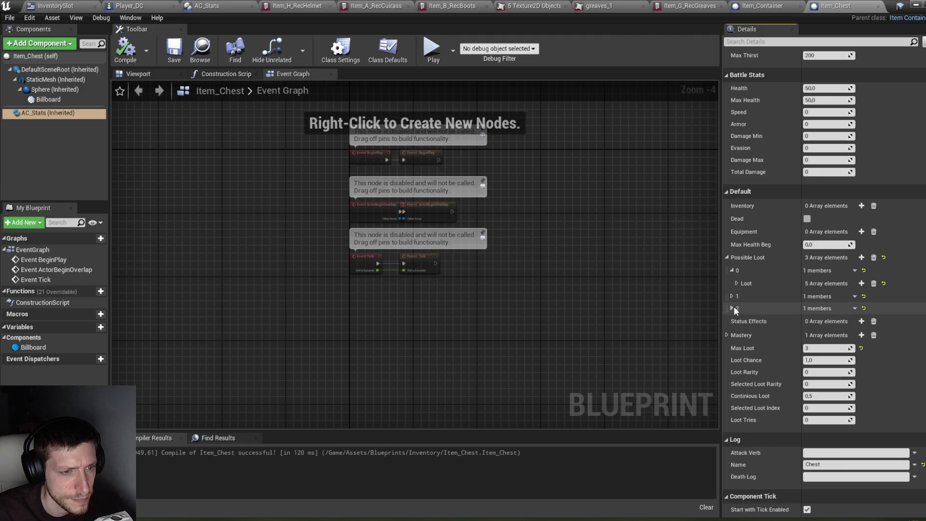
left_click_drag(279, 183, 289, 192)
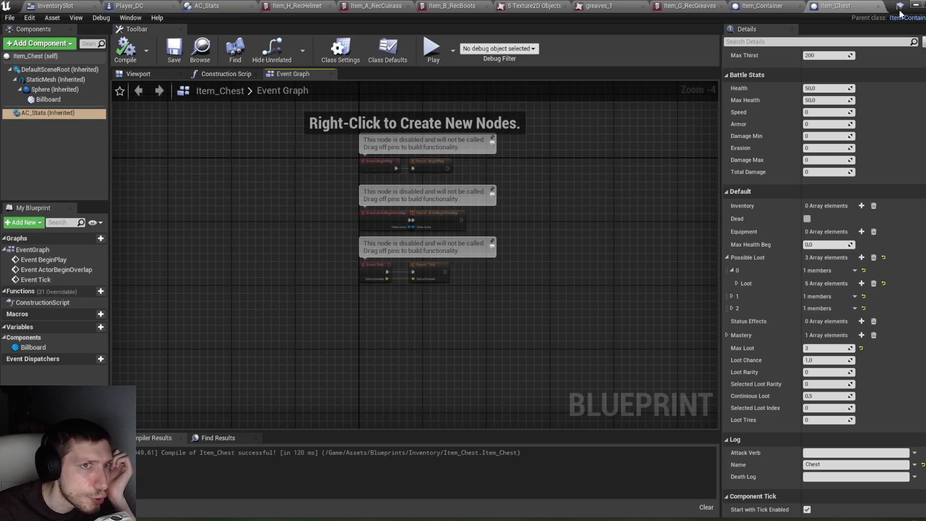
left_click(915, 4)
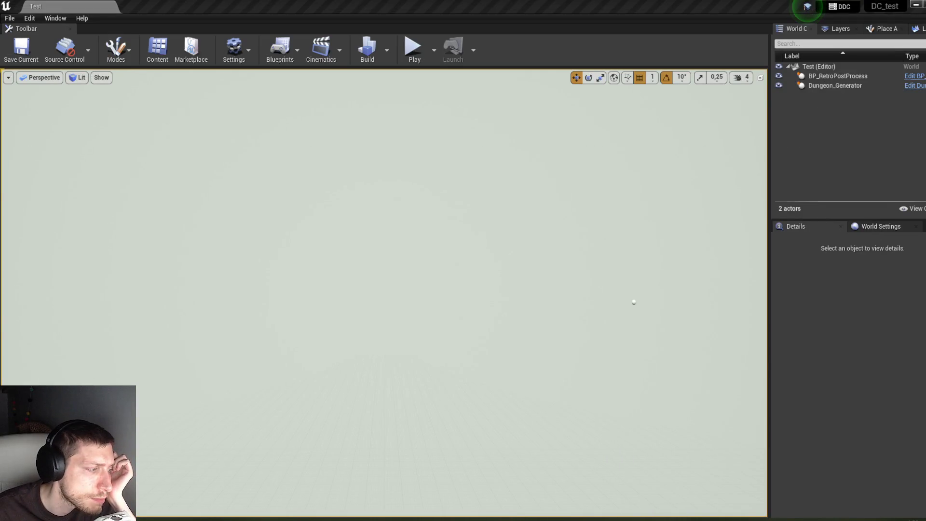
left_click(141, 519)
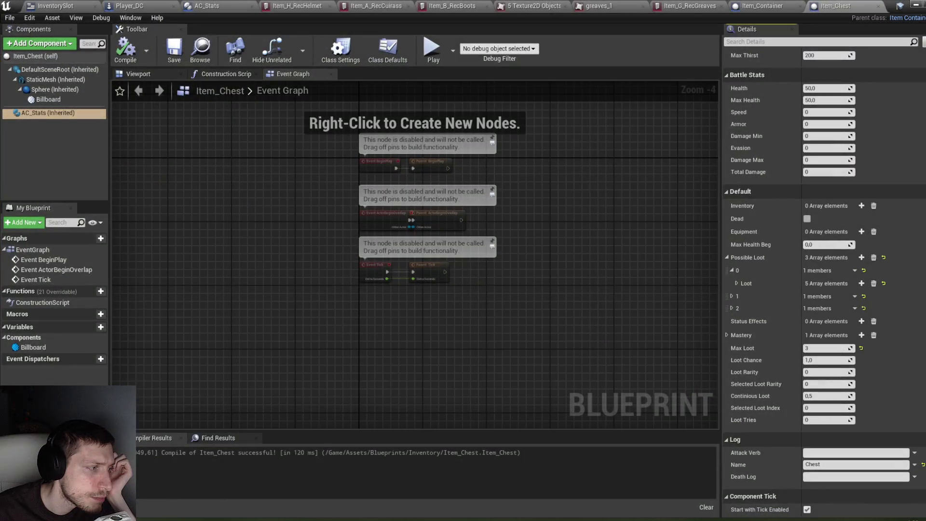
left_click(270, 477)
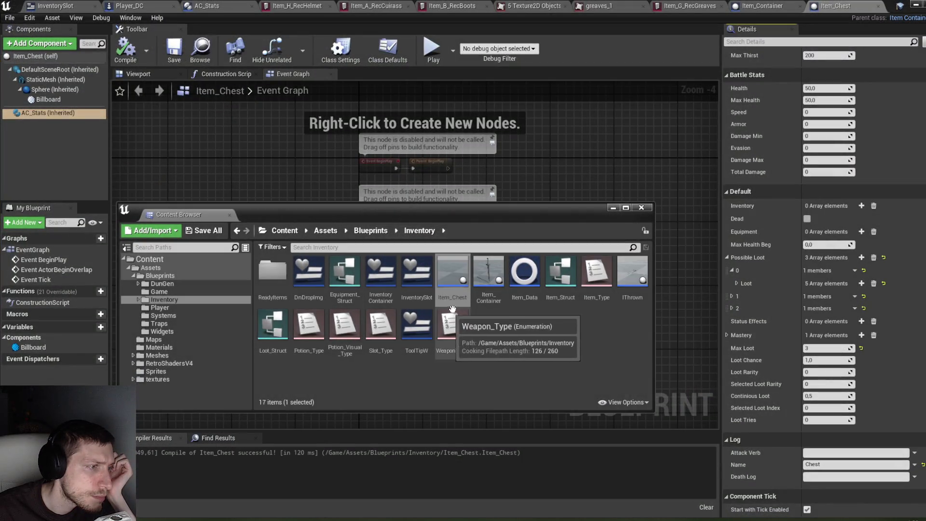
double_click(273, 273)
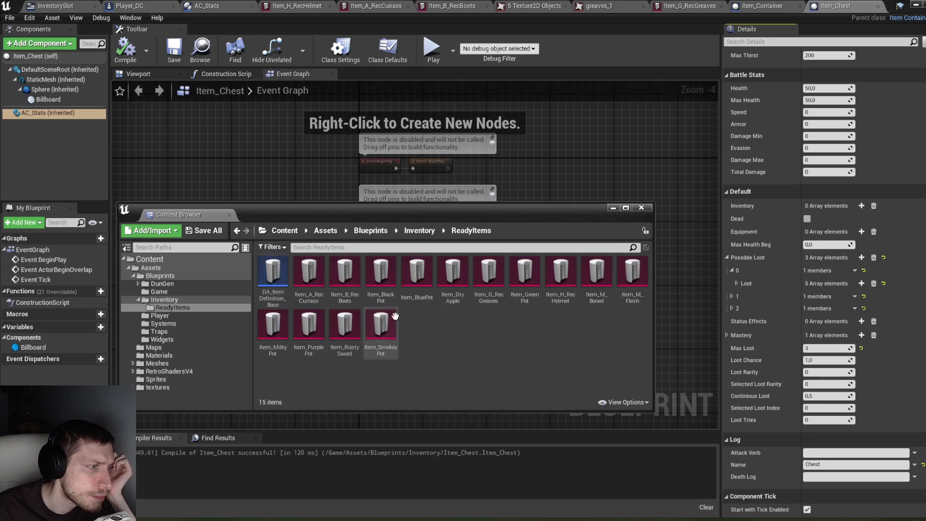
double_click(308, 275)
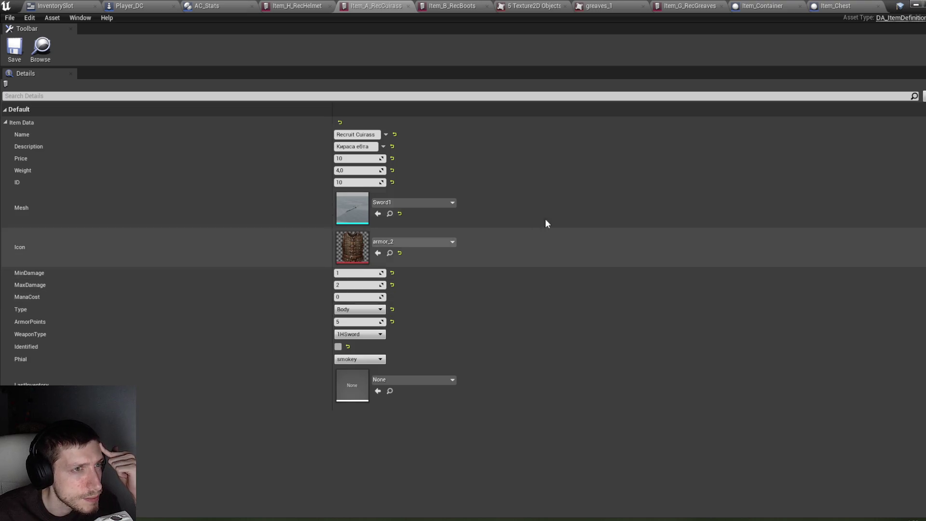
Check the Item_Container and Item_Chest blueprints, then go to InventorySlot's On Drop graph.
left_click(772, 5)
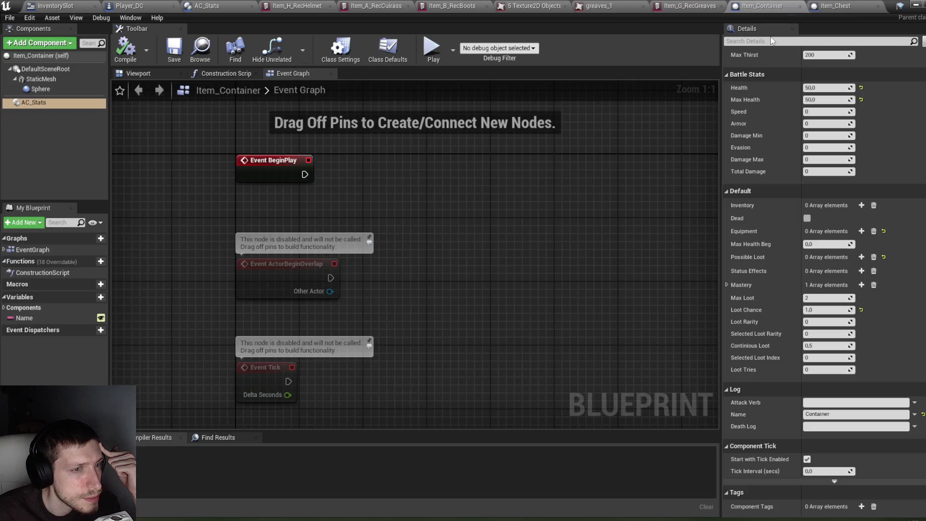
left_click(848, 11)
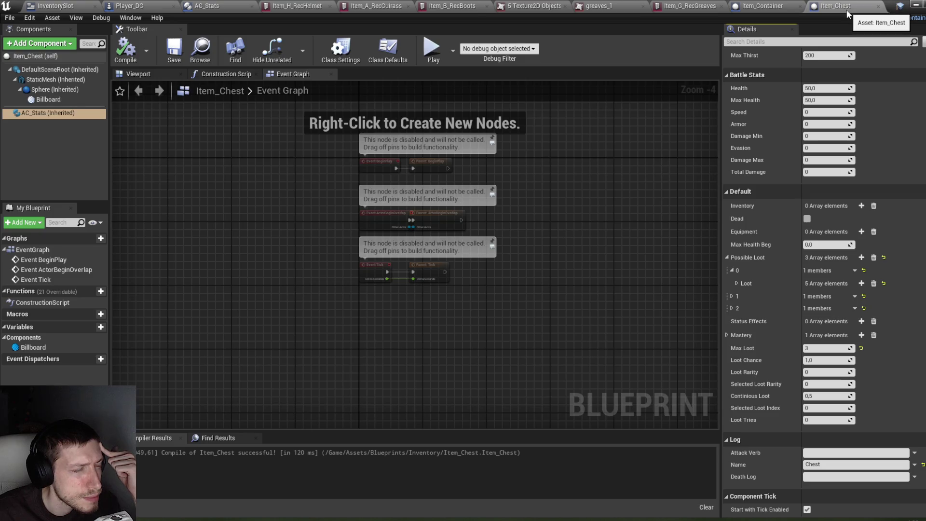
left_click(58, 6)
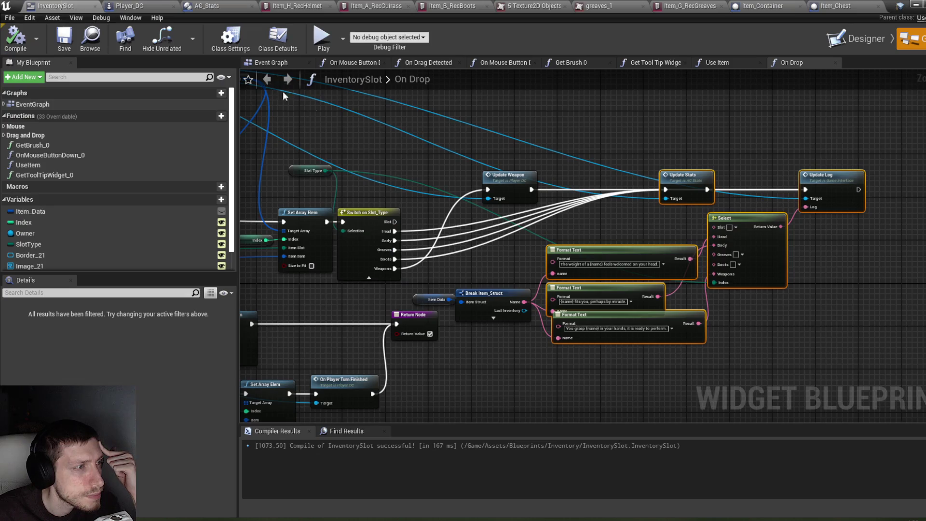
Pan to the On Drop entry logic and select the != comparison node.
scroll(586, 125, "down", 5)
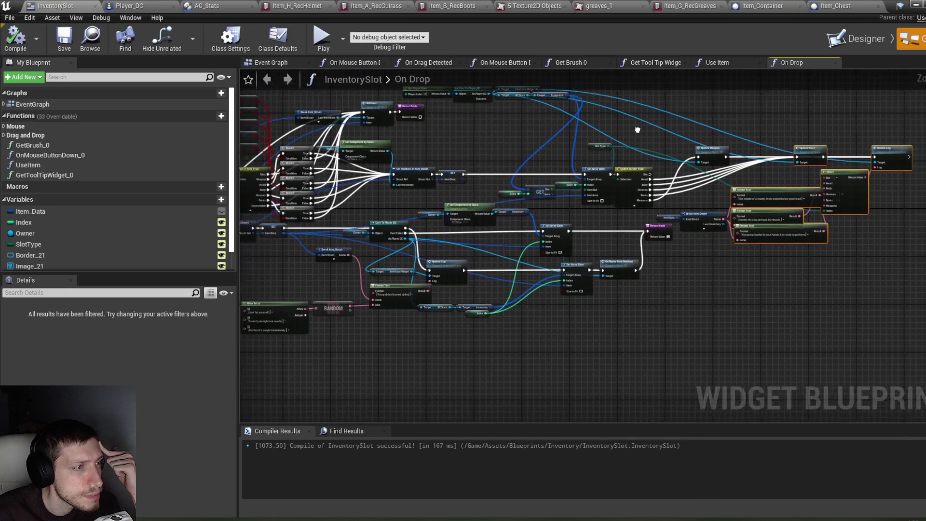
scroll(452, 202, "up", 8)
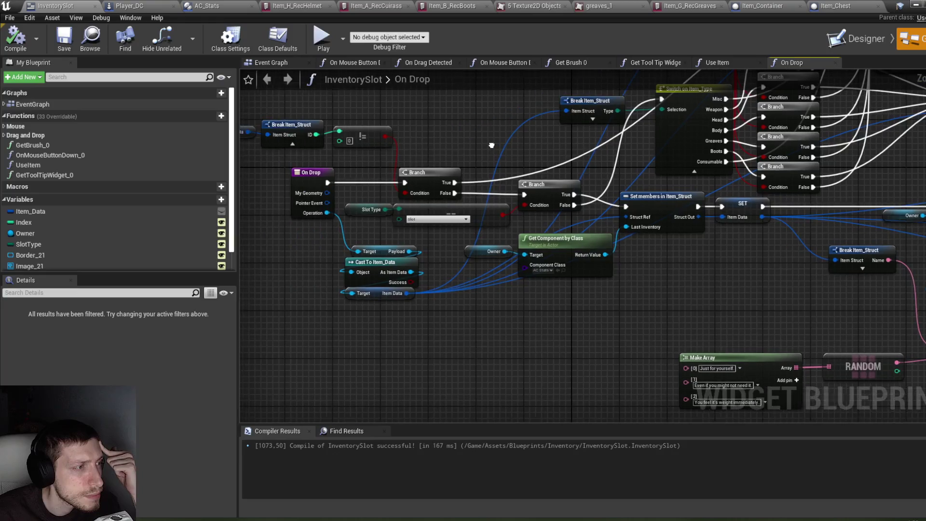
left_click_drag(493, 146, 483, 165)
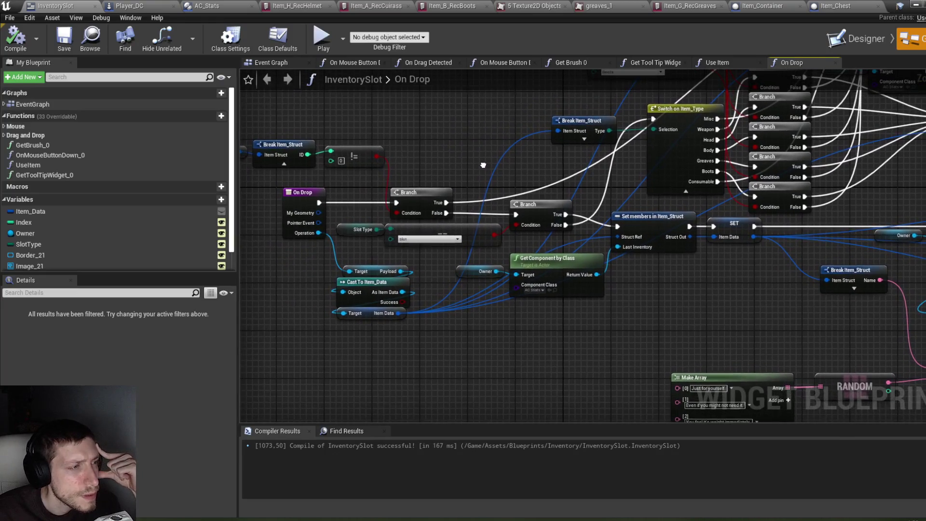
left_click_drag(464, 202, 462, 215)
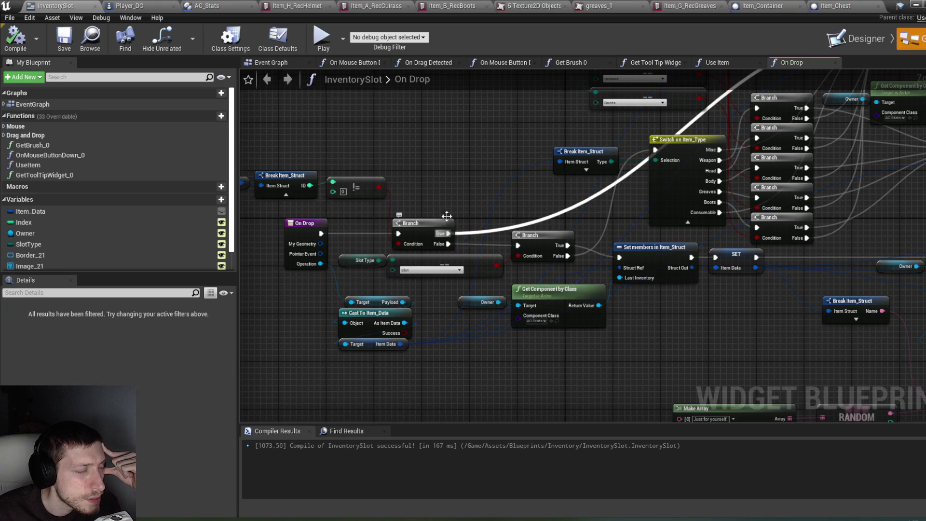
left_click_drag(443, 209, 473, 213)
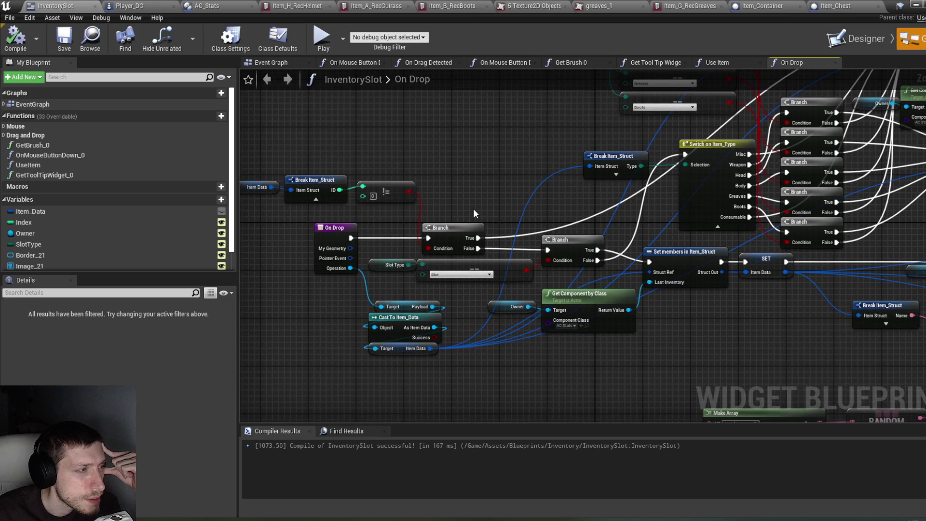
left_click(391, 198)
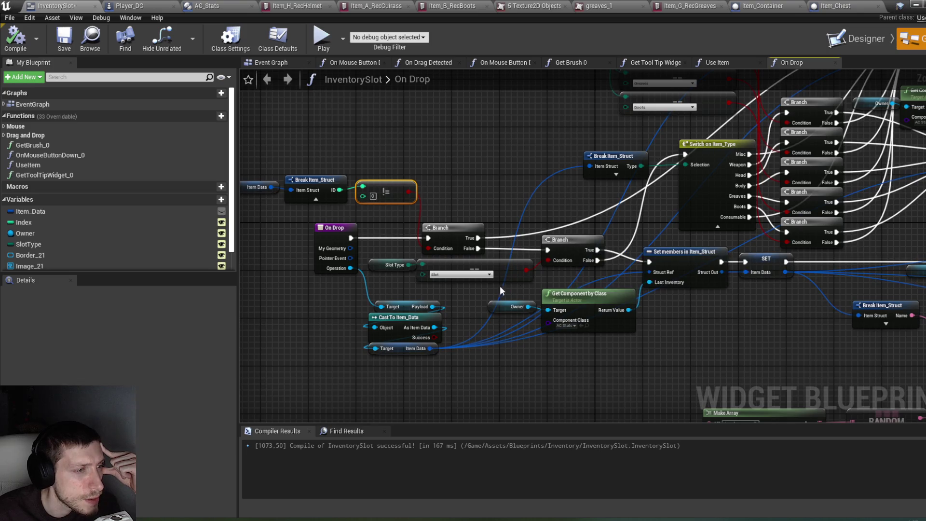
Follow the graph past Switch on Item_Type to the Return Node, then minimize the editor.
left_click_drag(458, 294, 330, 288)
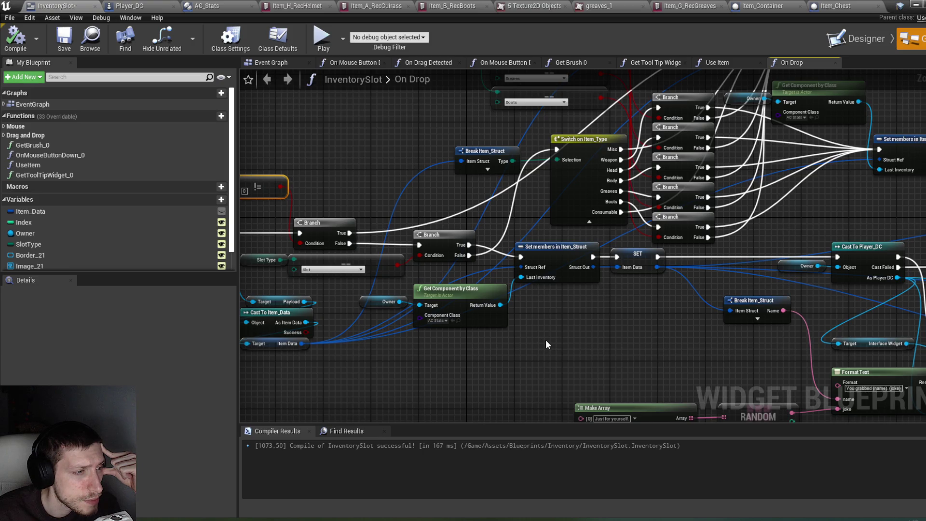
left_click_drag(587, 314, 538, 325)
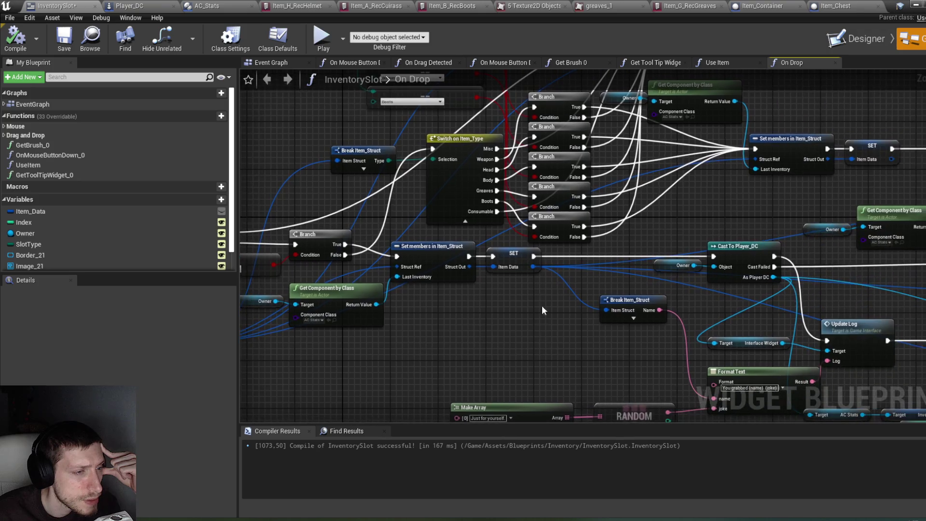
left_click_drag(522, 249, 477, 325)
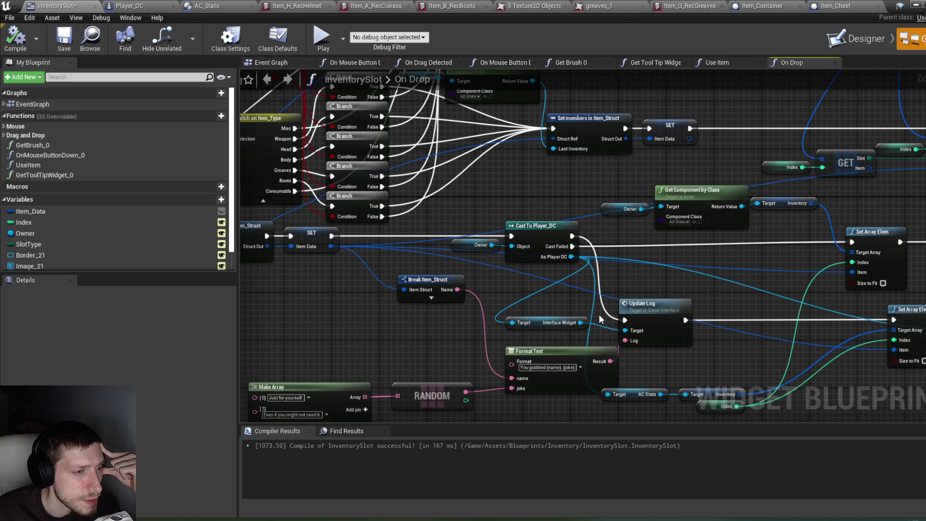
mouse_move(659, 283)
left_mouse_down()
mouse_move(568, 266)
mouse_move(414, 272)
mouse_move(255, 313)
left_mouse_up()
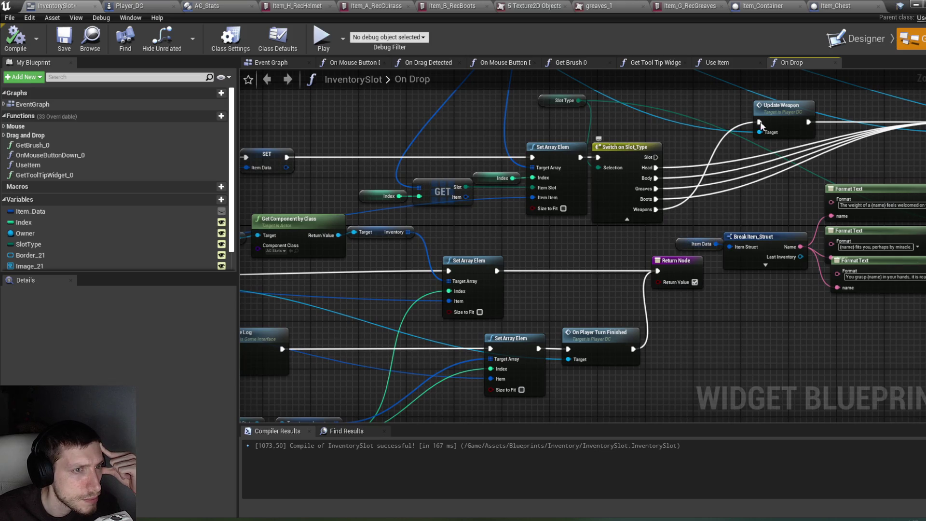
left_click(916, 6)
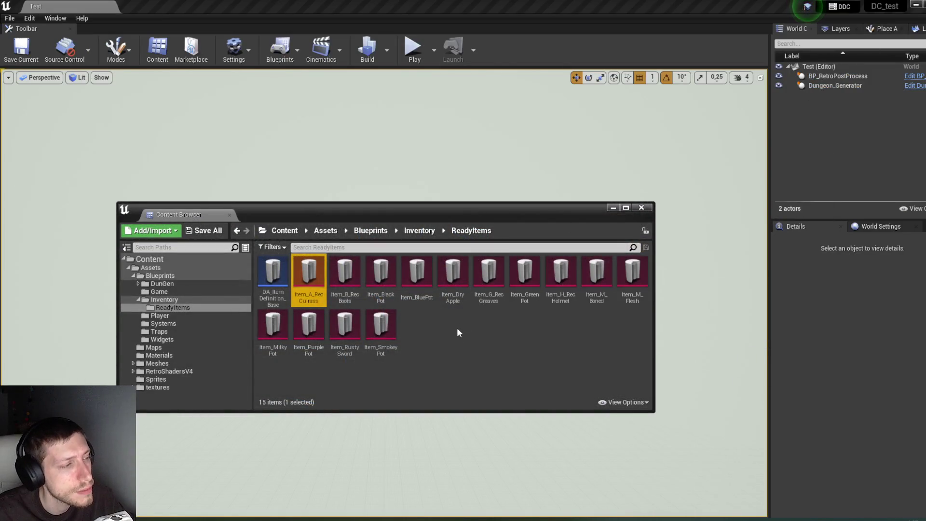
Tuck away the Content Browser and play-test taking the Rusty Sword out of the weapon slot.
left_click(456, 338)
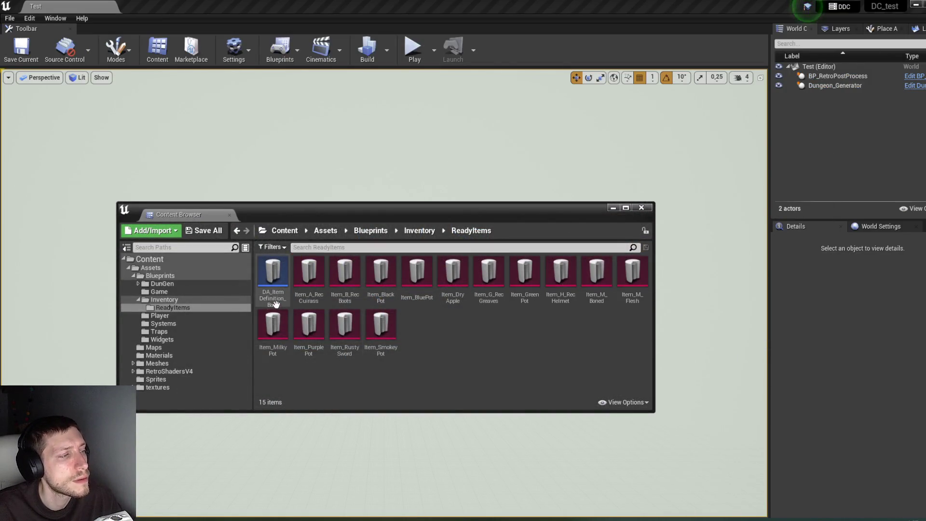
mouse_move(276, 304)
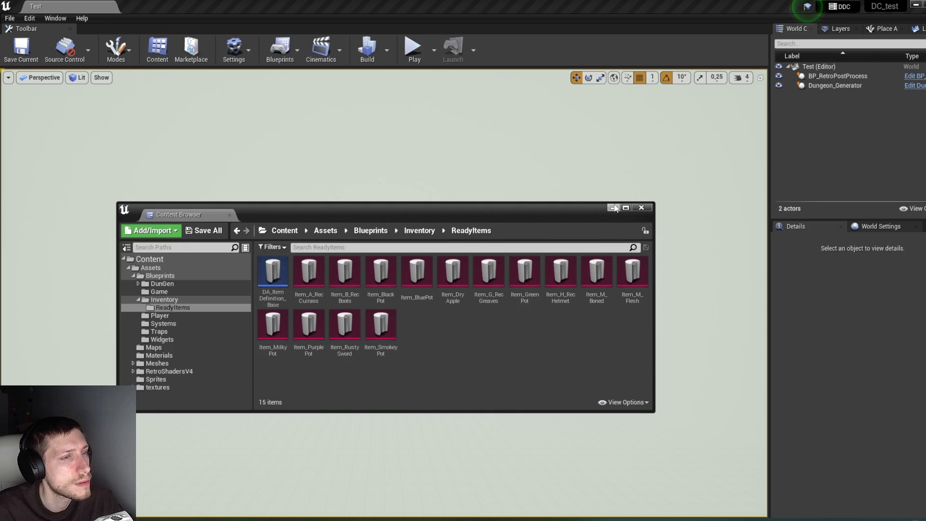
left_click(613, 208)
left_click(414, 47)
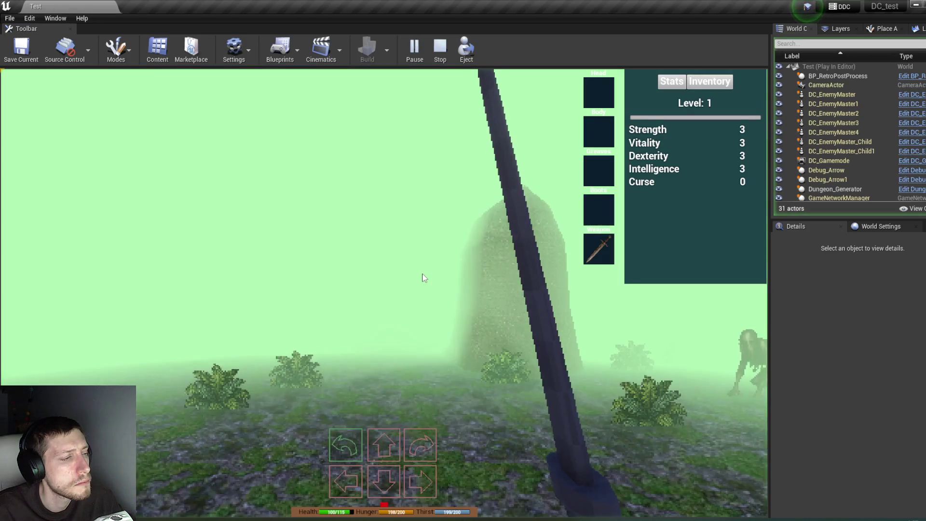
left_click(709, 81)
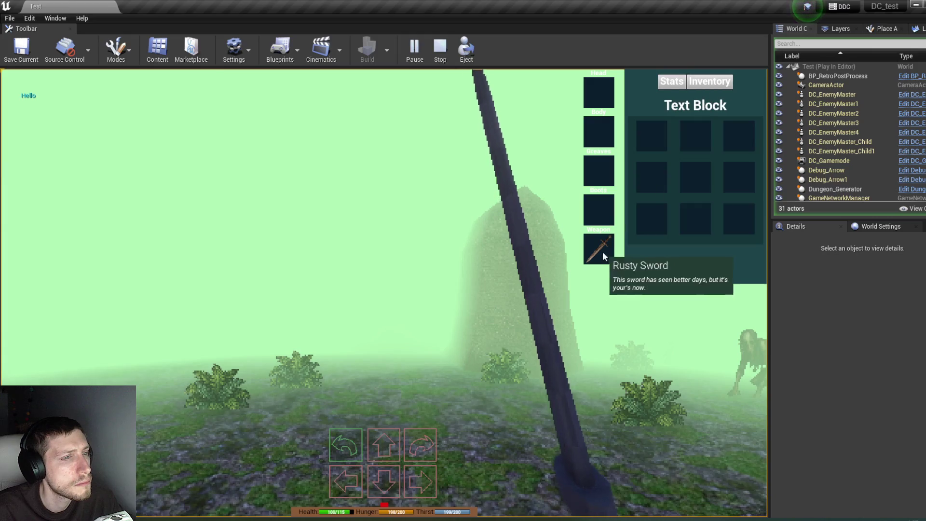
left_click(603, 254)
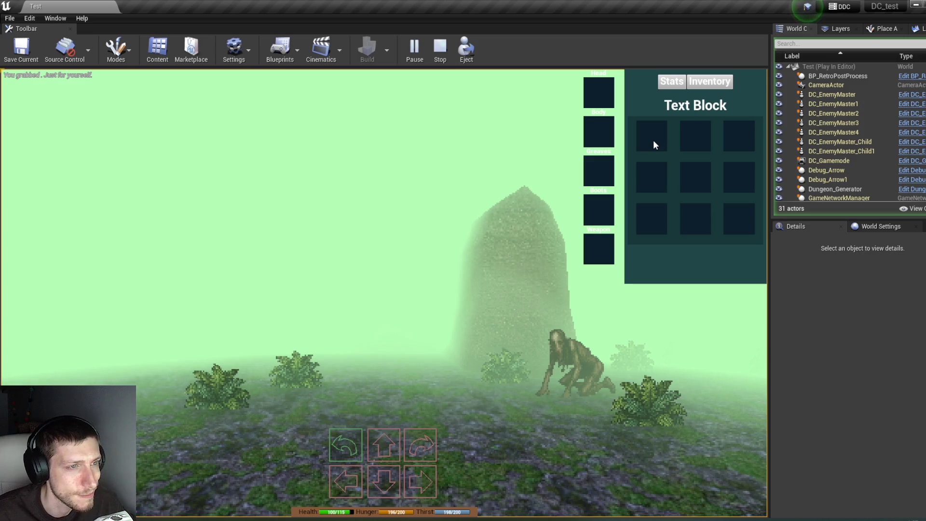
left_click(439, 49)
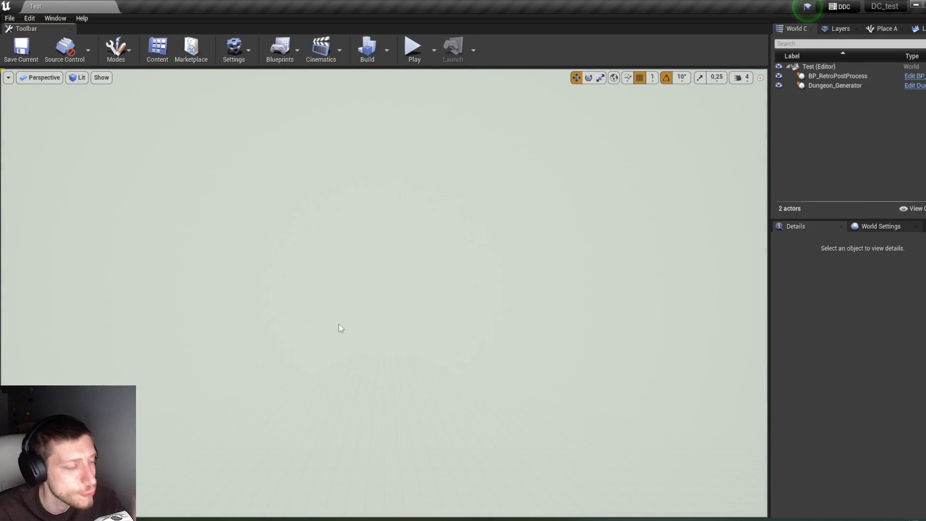
mouse_move(192, 496)
left_click(259, 486)
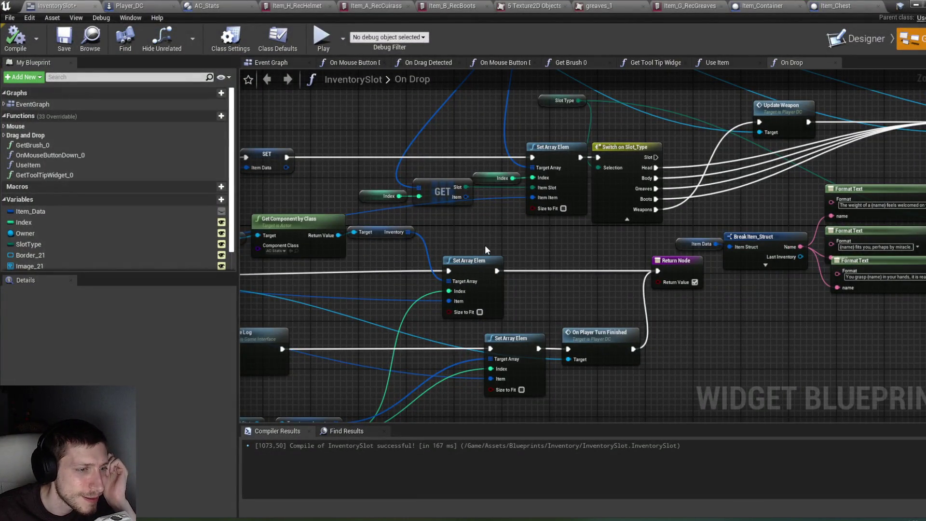
mouse_move(229, 519)
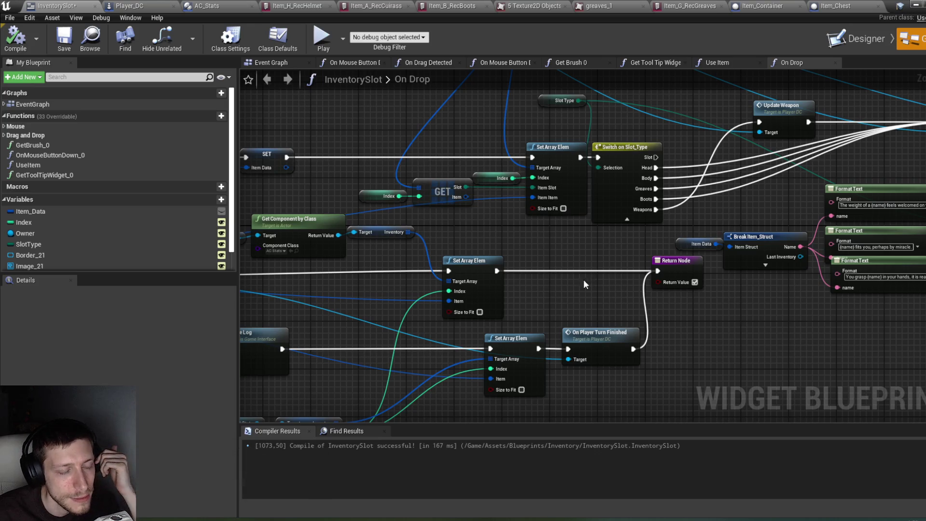
scroll(497, 259, "down", 4)
scroll(491, 180, "up", 4)
mouse_move(606, 185)
left_mouse_down()
mouse_move(809, 218)
mouse_move(925, 215)
left_mouse_up()
left_click_drag(626, 215, 554, 222)
left_click(915, 6)
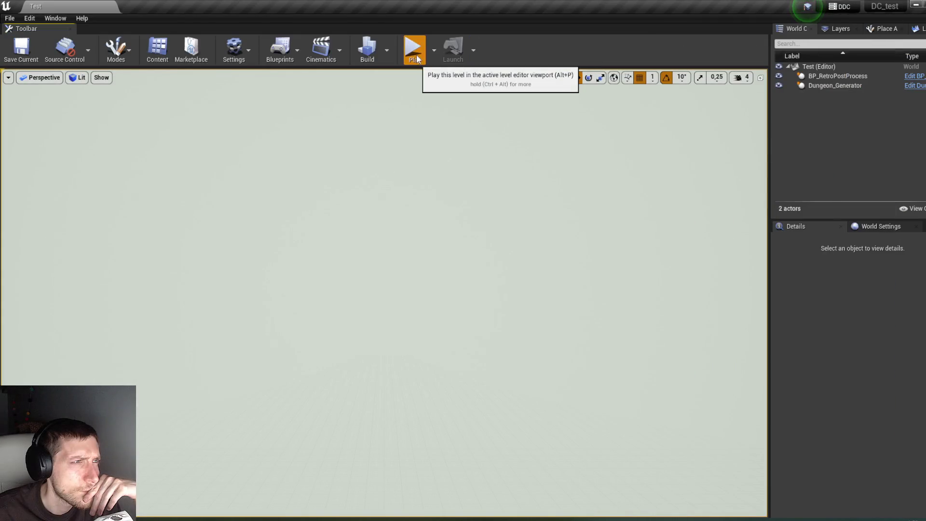
Play-test unequipping the sword, toggling between stats and inventory views before stopping.
left_click(414, 44)
key("i")
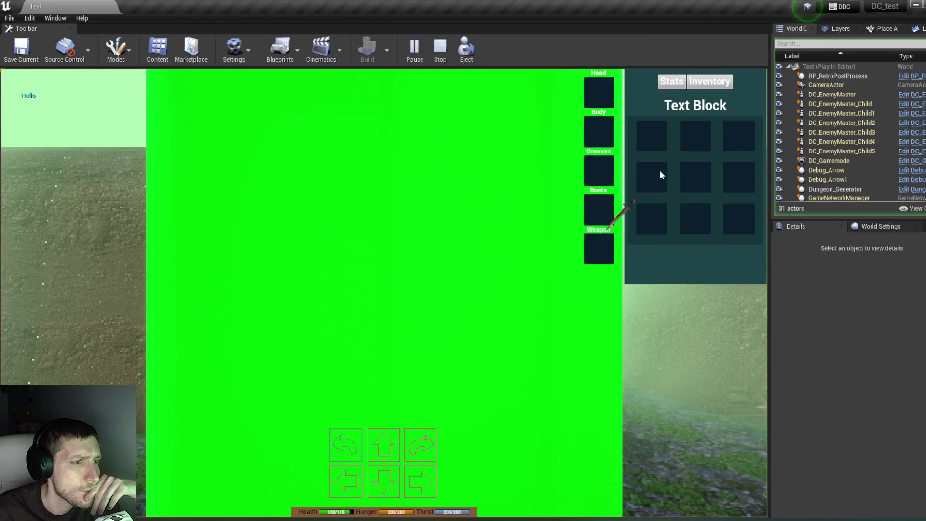
key("e")
left_click(675, 85)
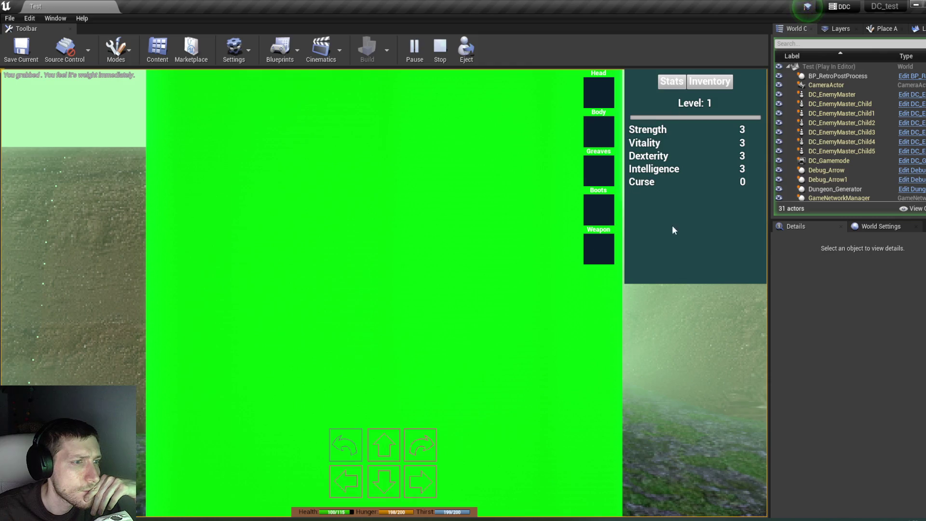
scroll(847, 132, "down", 5)
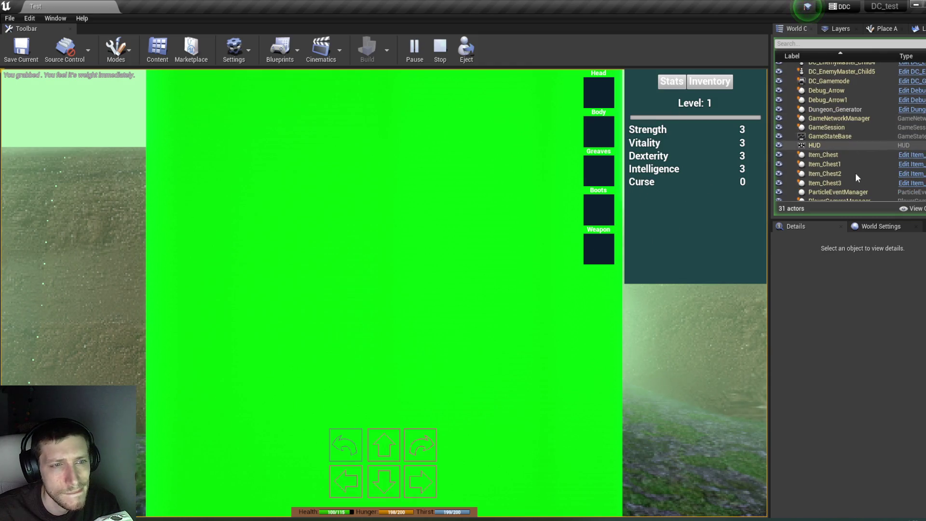
scroll(852, 175, "down", 3)
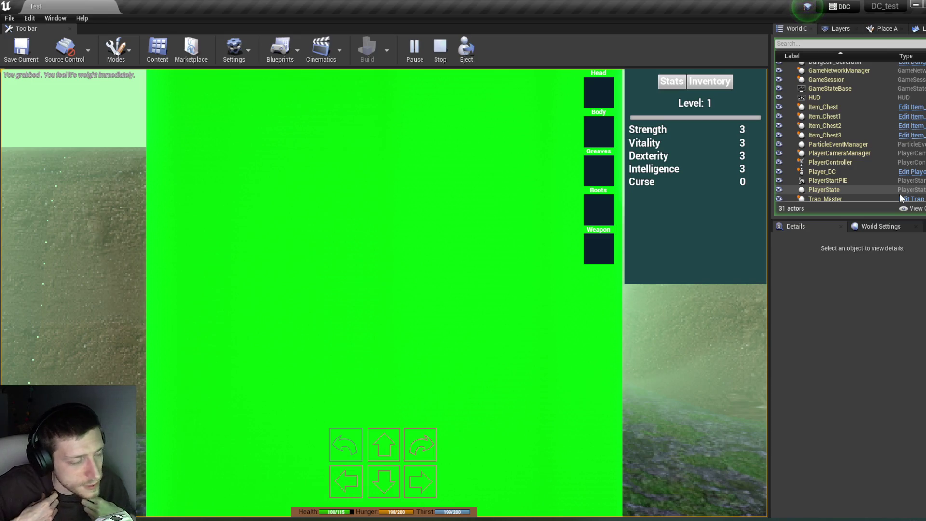
left_click(719, 80)
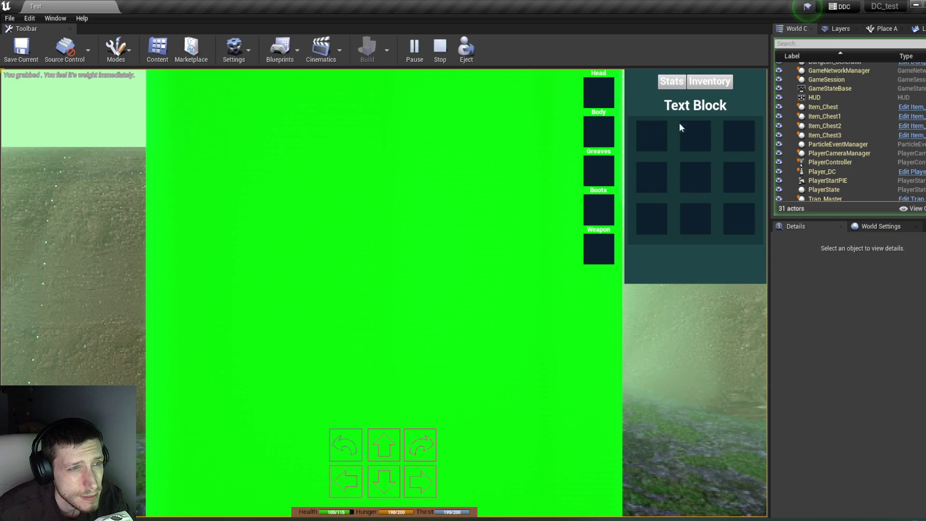
left_click(673, 83)
left_click(704, 84)
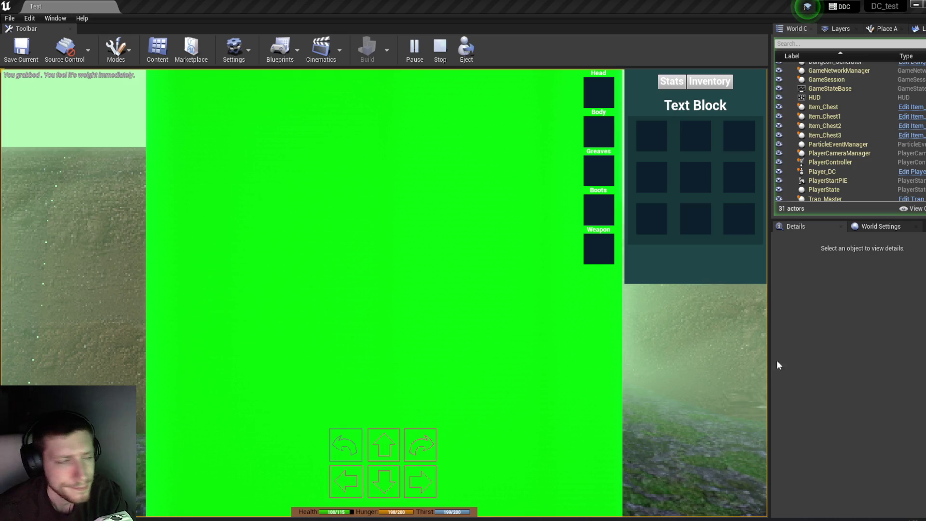
left_click(433, 52)
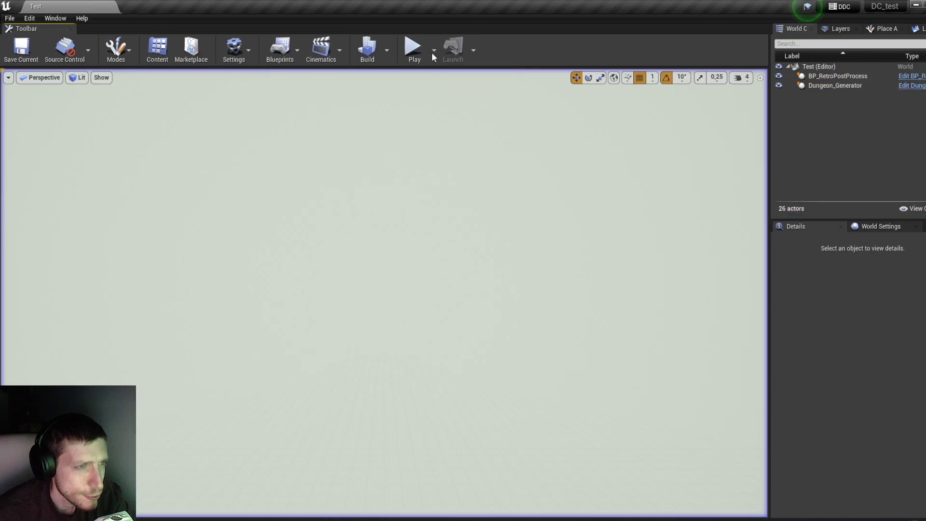
In InventorySlot's On Drop graph, nudge the Update Stats node up to straighten its wires.
mouse_move(155, 519)
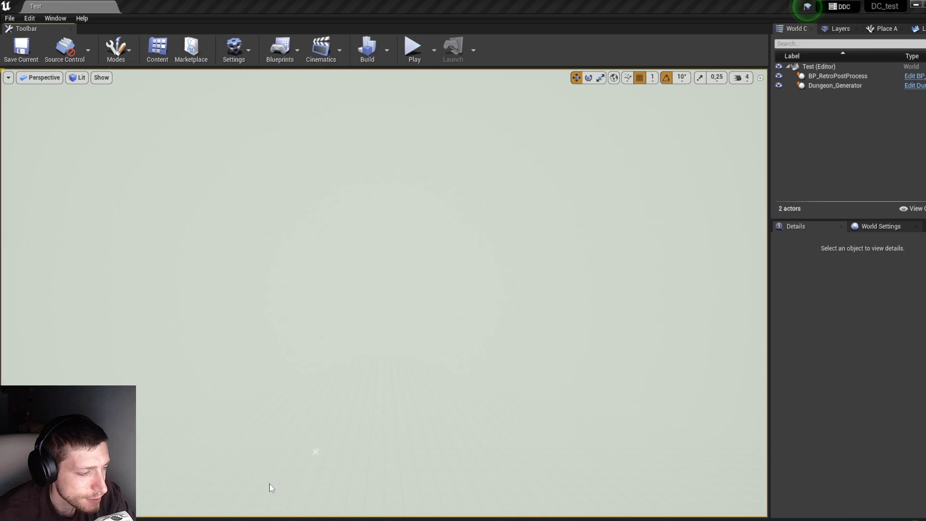
left_click(269, 482)
mouse_move(567, 383)
left_mouse_down()
mouse_move(414, 378)
mouse_move(462, 345)
mouse_move(469, 362)
mouse_move(401, 390)
left_mouse_up()
mouse_move(592, 302)
left_mouse_down()
mouse_move(597, 288)
mouse_move(533, 286)
left_mouse_up()
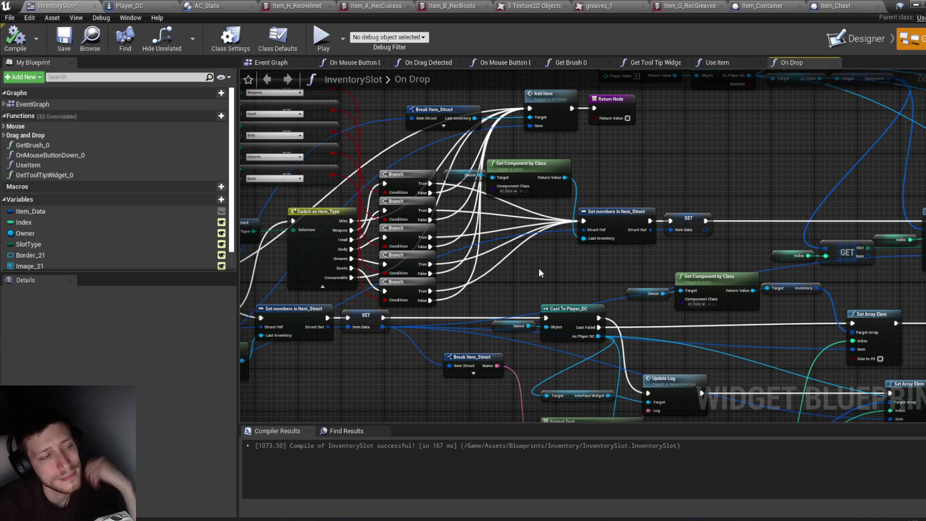
mouse_move(539, 254)
left_mouse_down()
mouse_move(575, 251)
mouse_move(456, 267)
left_mouse_up()
left_click_drag(586, 210, 406, 197)
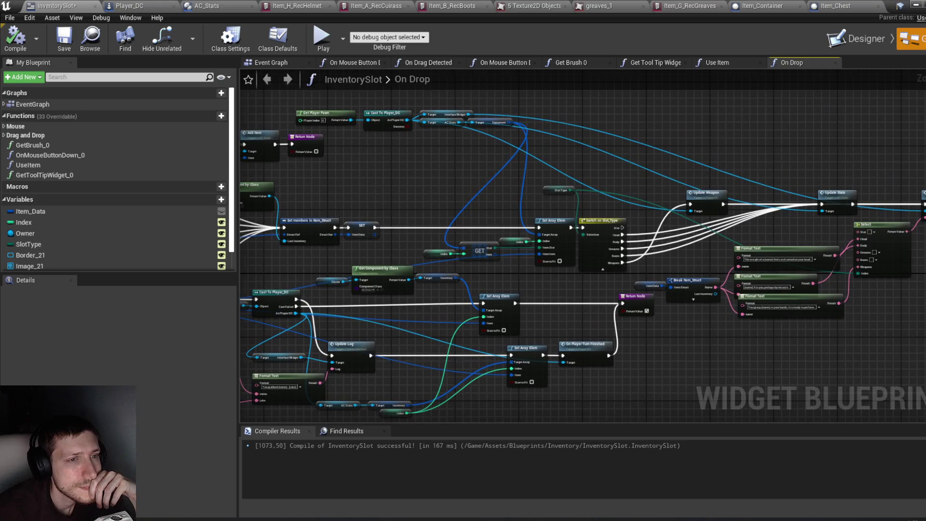
left_click_drag(624, 194, 551, 184)
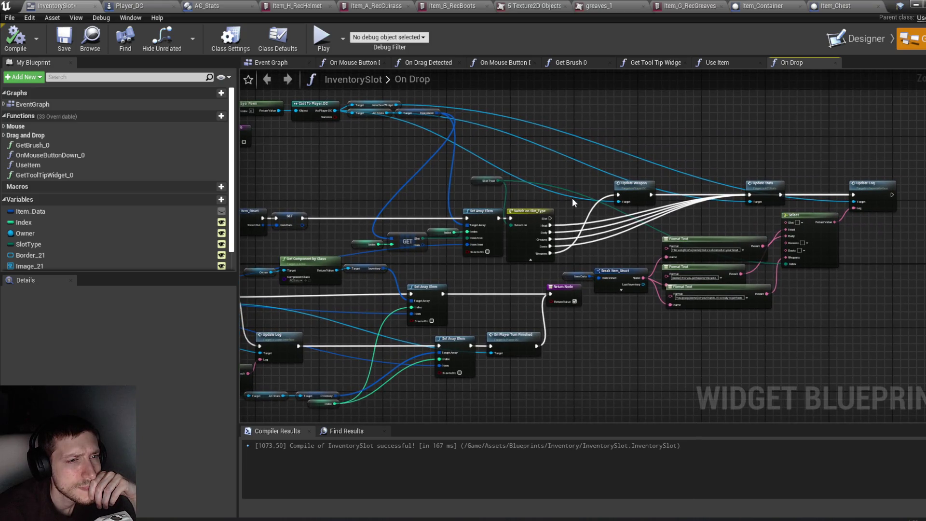
left_click(765, 198)
left_click_drag(765, 199, 765, 187)
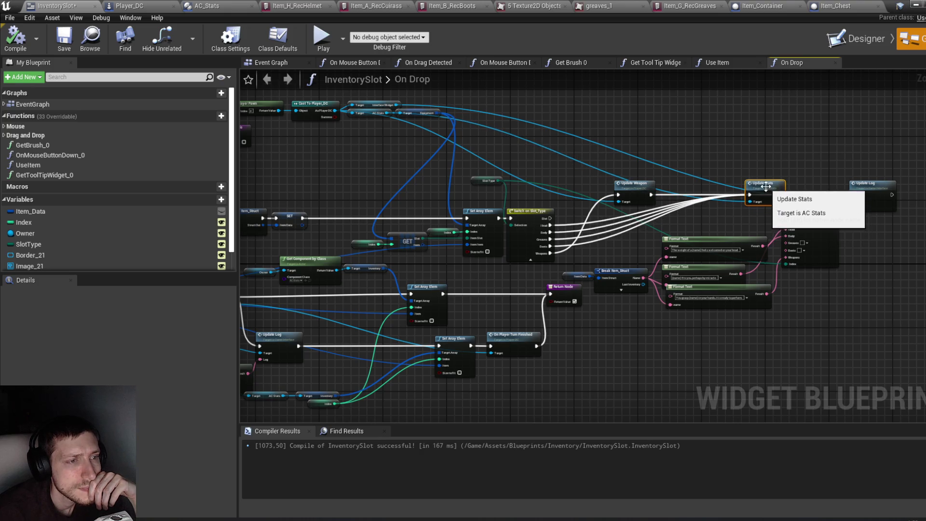
Review the Cast To Player_DC area, save InventorySlot, and return to the level editor.
left_click_drag(577, 348, 743, 248)
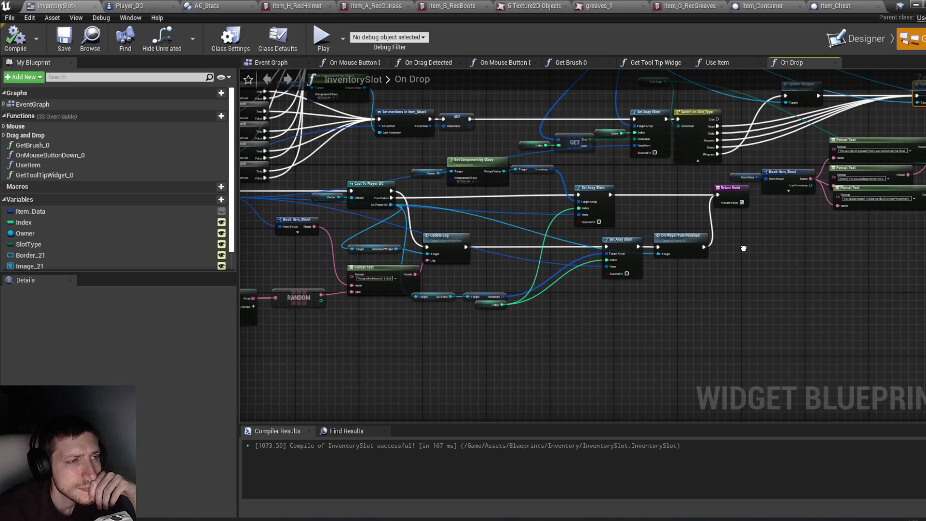
scroll(620, 221, "up", 3)
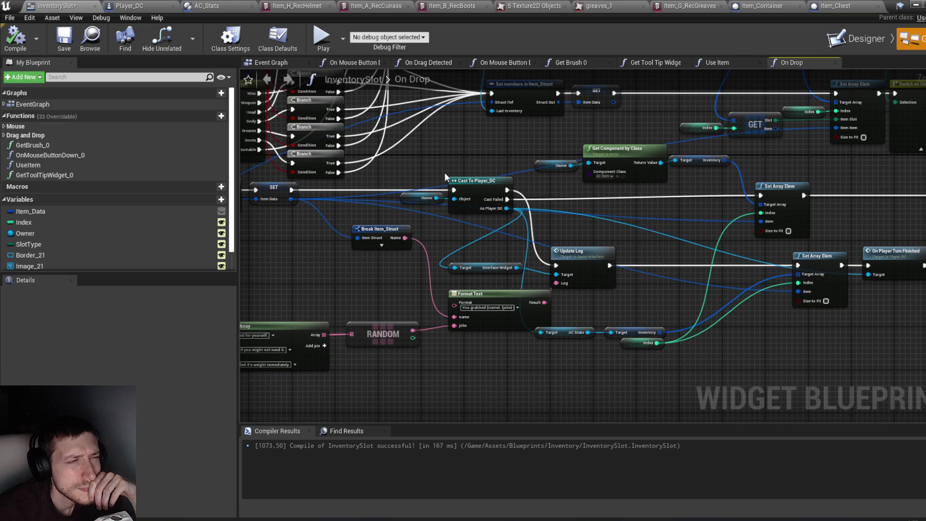
left_click_drag(445, 176, 514, 160)
key("ctrl+s")
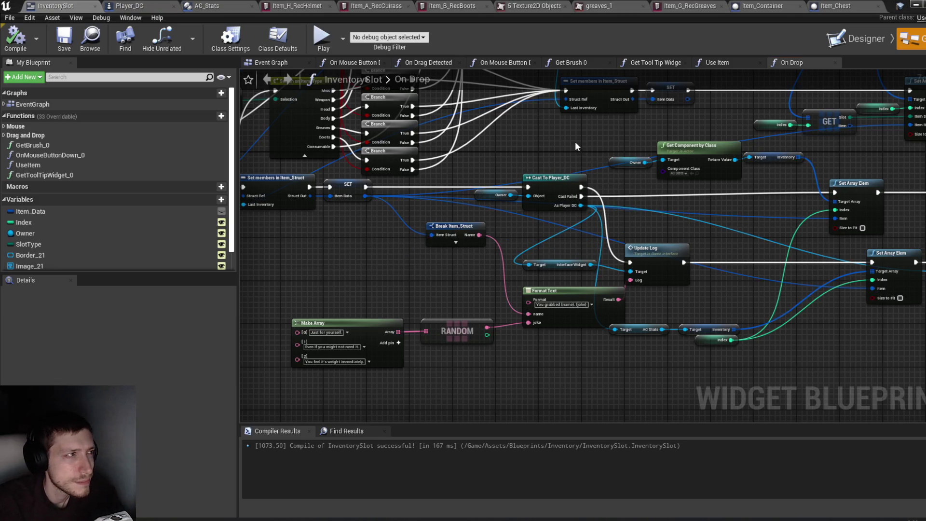
left_click(915, 4)
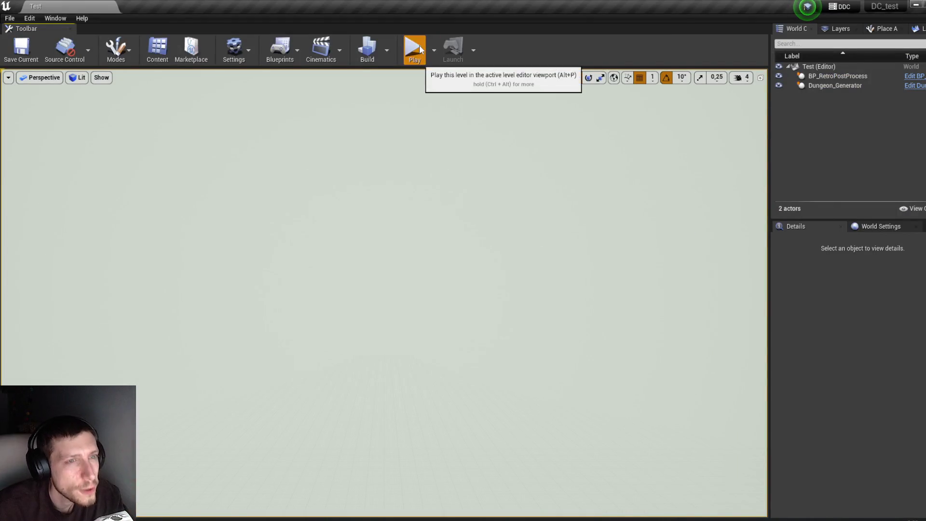
Play the level, fight the Hround and Condemned enemies, and open the Pile of Flesh loot.
left_click(418, 45)
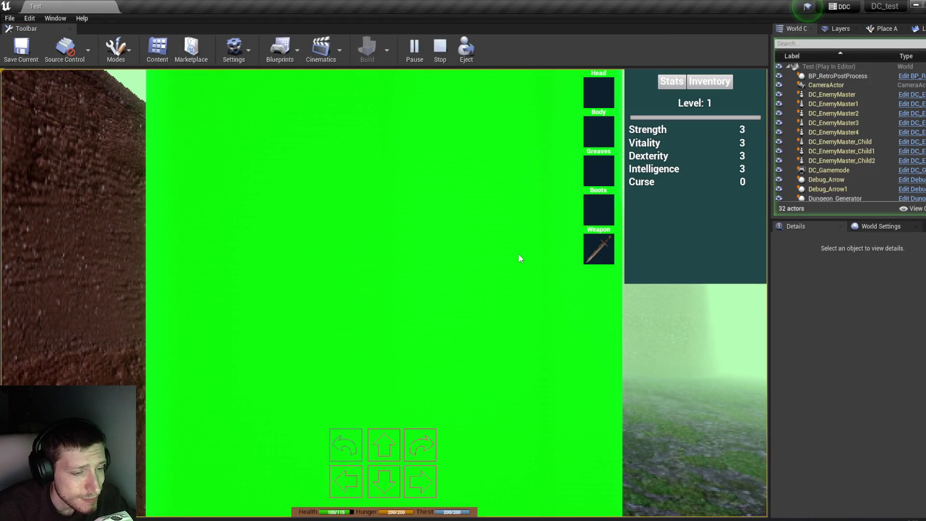
key("w")
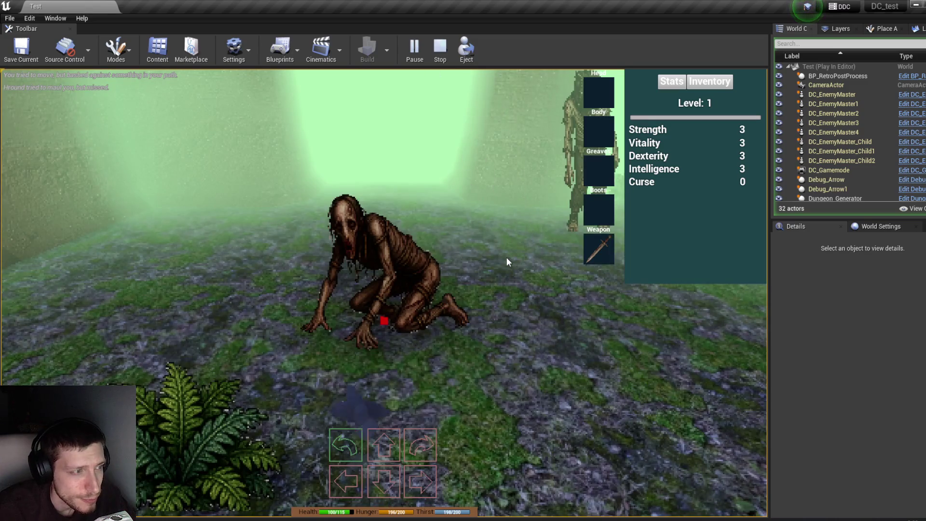
left_click(506, 256)
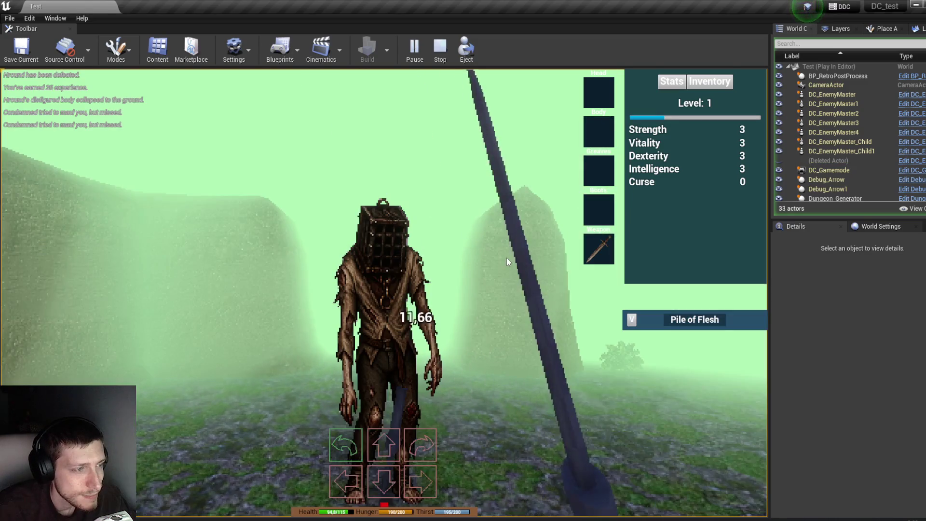
left_click(631, 321)
left_click(640, 304)
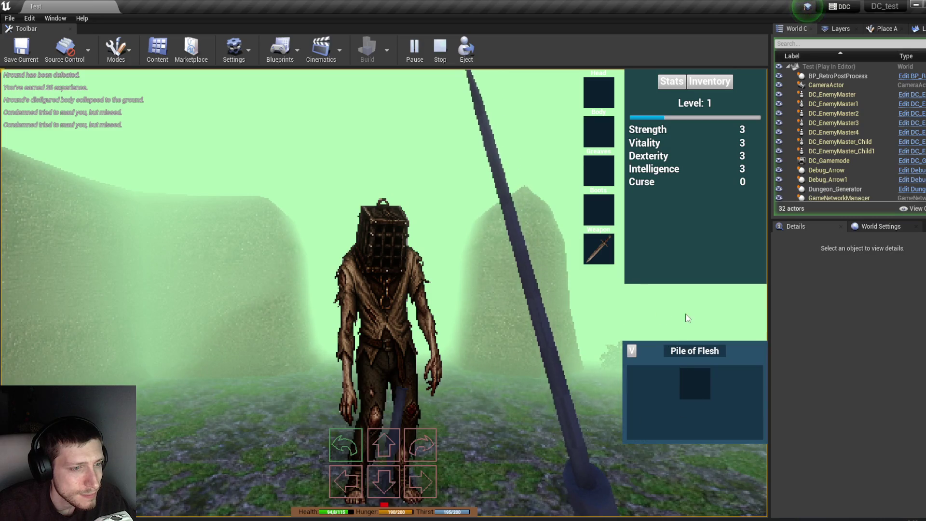
left_click(640, 304)
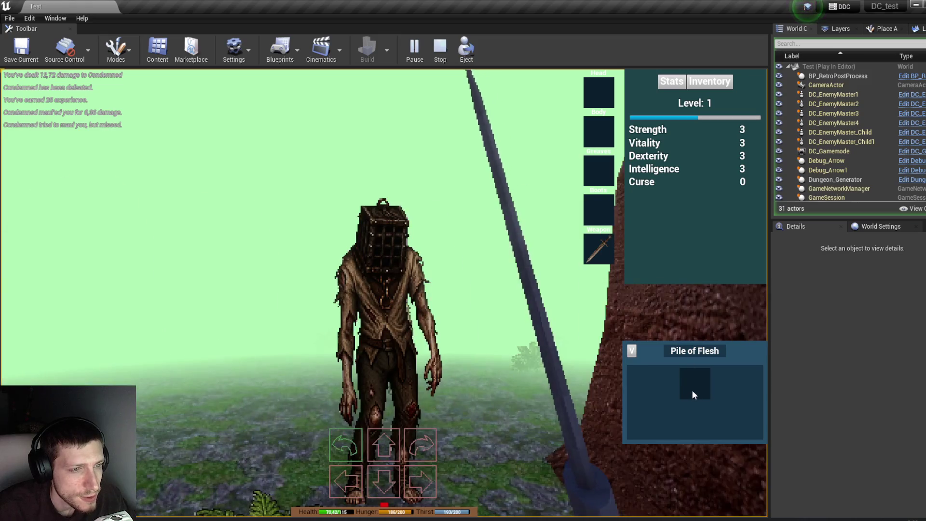
left_click(684, 378)
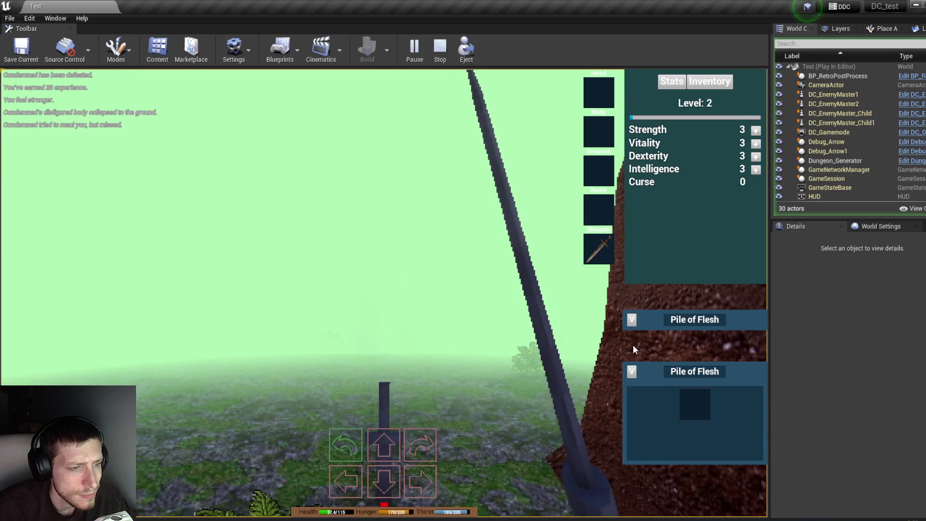
Raise Strength from 3 to 4, check the inventory grid, then stop the play test.
left_click(756, 130)
key("w")
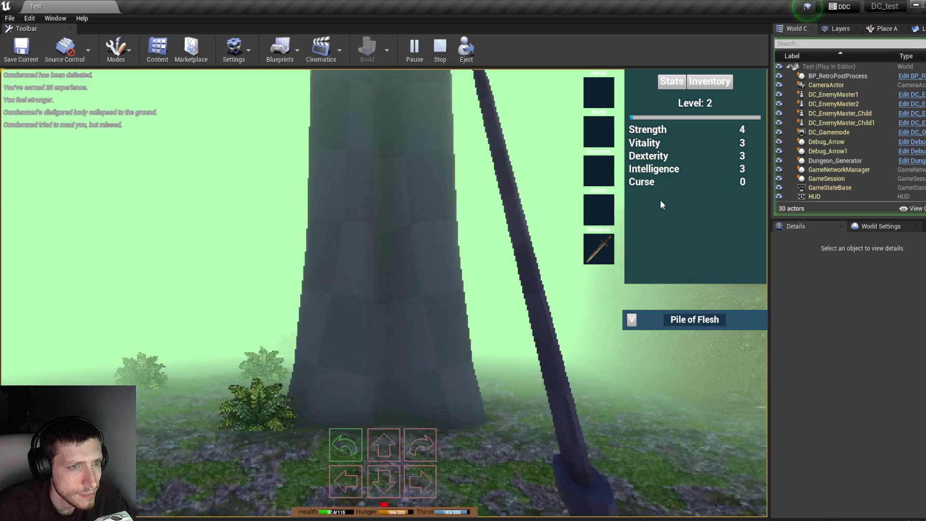
key("q")
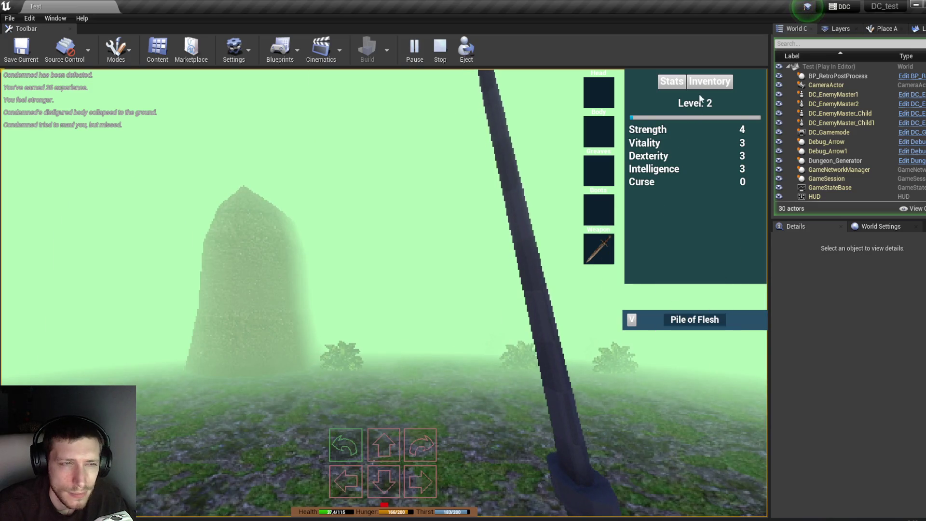
left_click(709, 81)
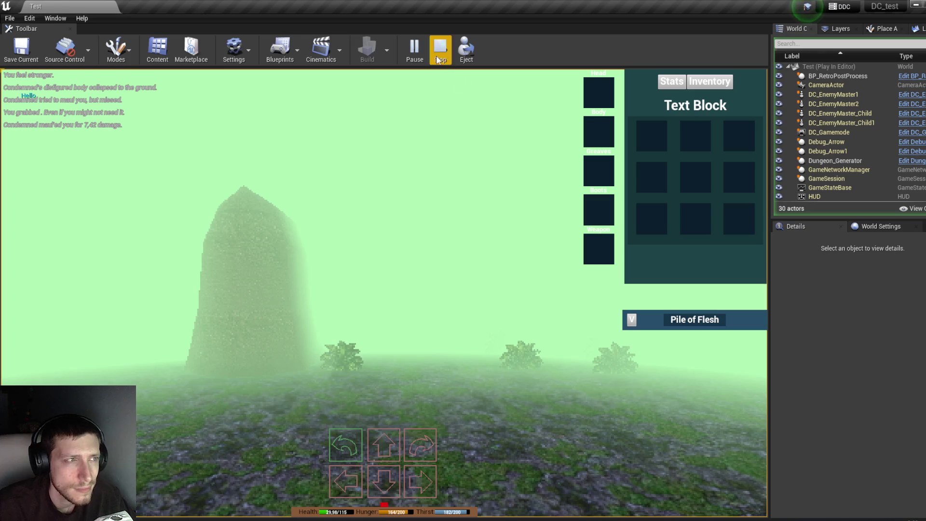
left_click(440, 48)
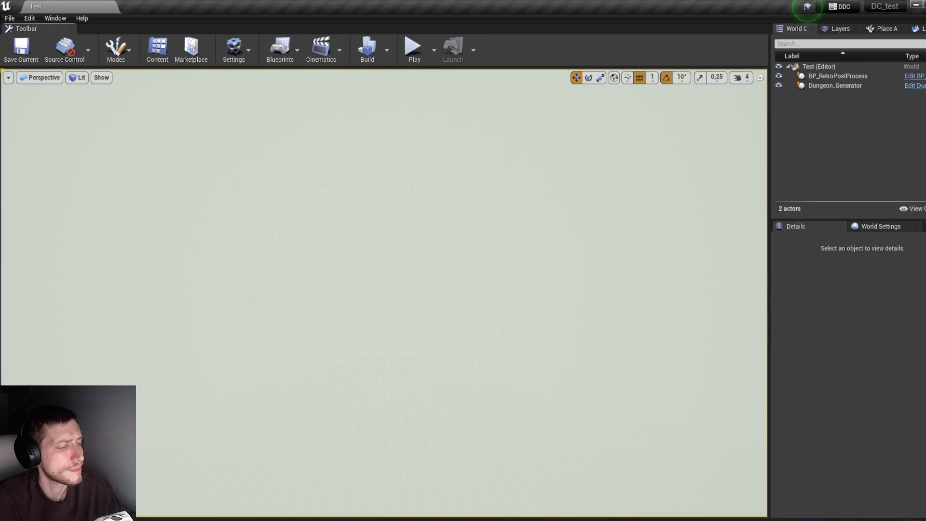
mouse_move(203, 501)
left_click(269, 485)
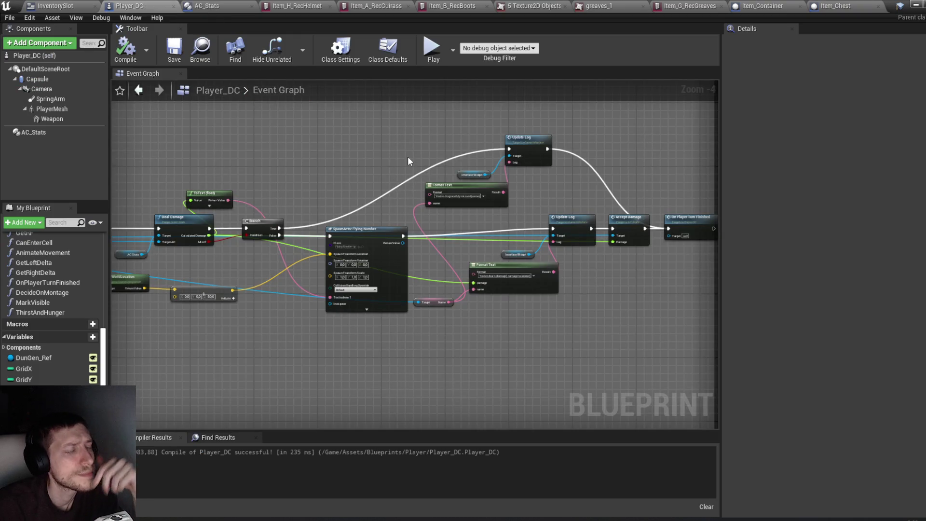
Pan the Player_DC graph and review the AC_Stats Update Stats nodes.
mouse_move(408, 153)
left_mouse_down()
mouse_move(527, 136)
mouse_move(458, 130)
mouse_move(544, 139)
left_mouse_up()
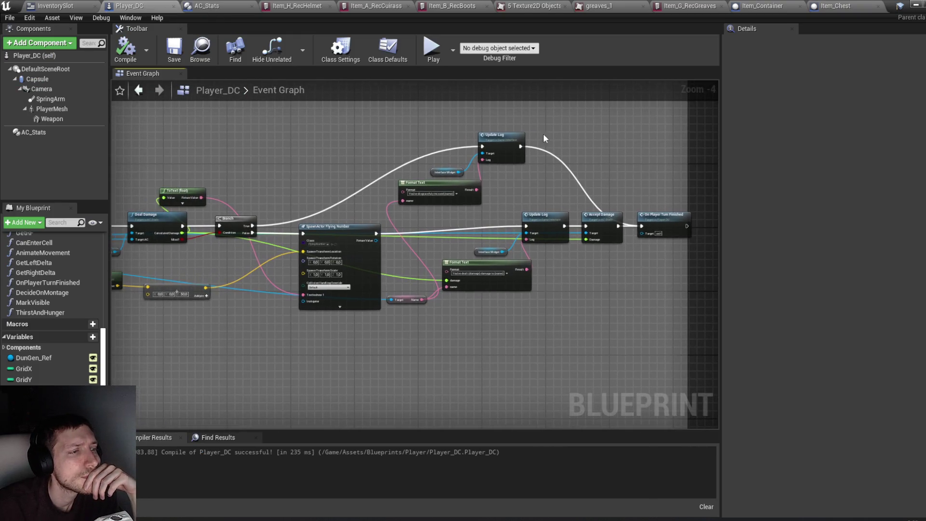
left_click(188, 6)
mouse_move(268, 151)
left_mouse_down()
mouse_move(413, 153)
mouse_move(393, 142)
mouse_move(339, 149)
mouse_move(387, 176)
mouse_move(377, 177)
left_mouse_up()
scroll(339, 149, "down", 1)
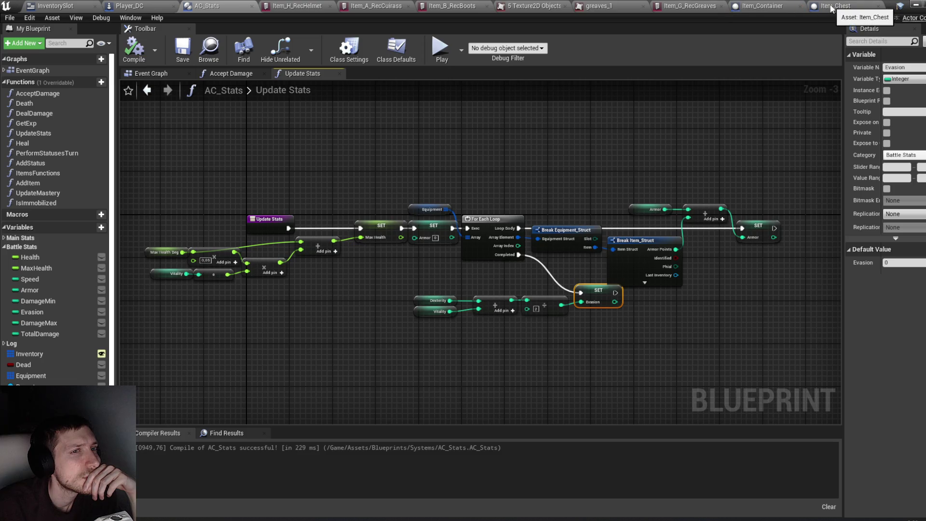
Check Item_Container, inspect Item_Chest's tier 0 and tier 2 loot, and recompile Item_Chest.
left_click(769, 5)
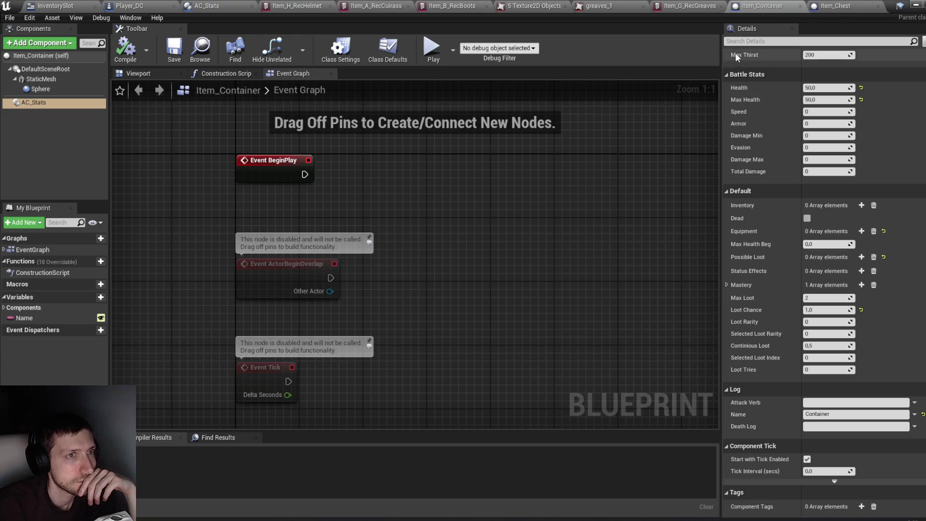
left_click(827, 7)
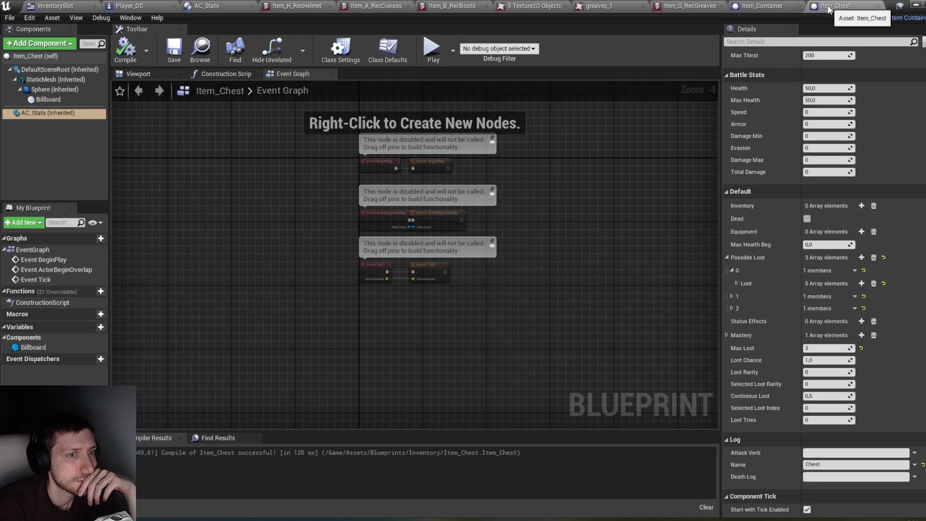
left_click(737, 283)
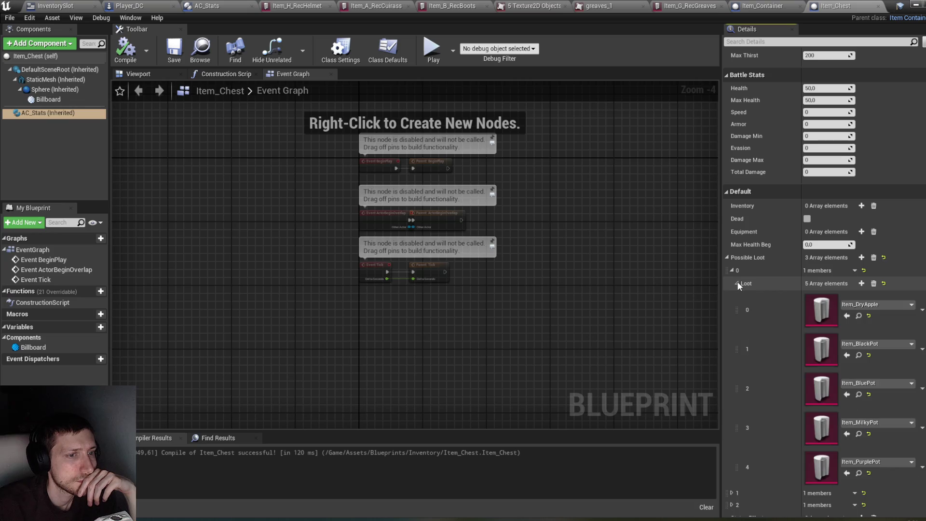
left_click(737, 283)
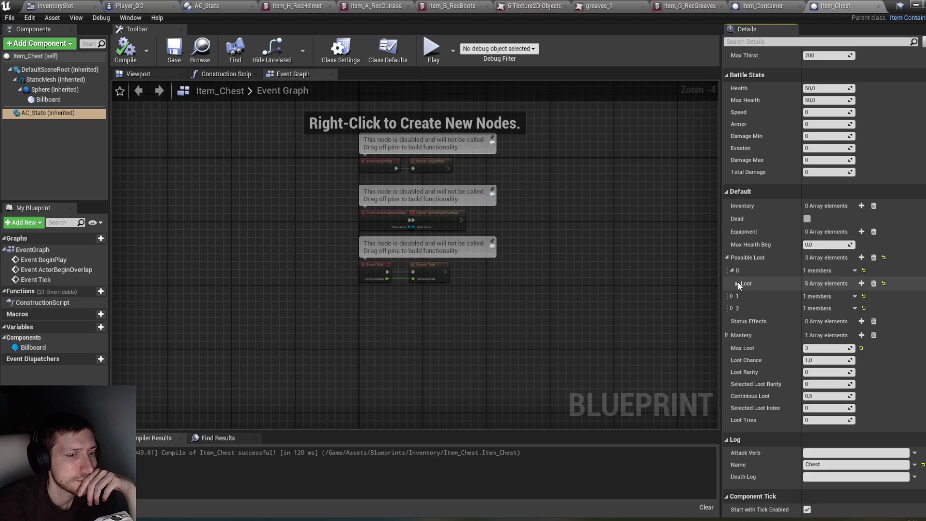
left_click(731, 309)
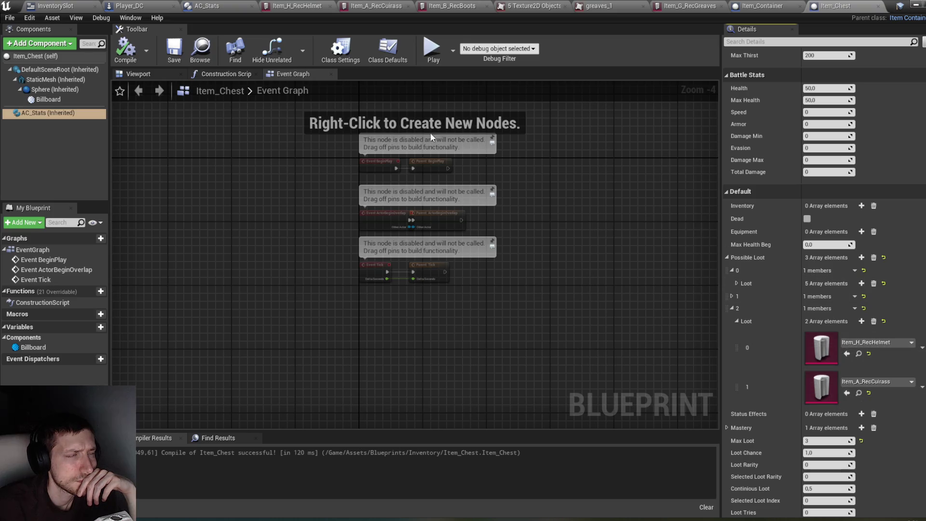
left_click(139, 56)
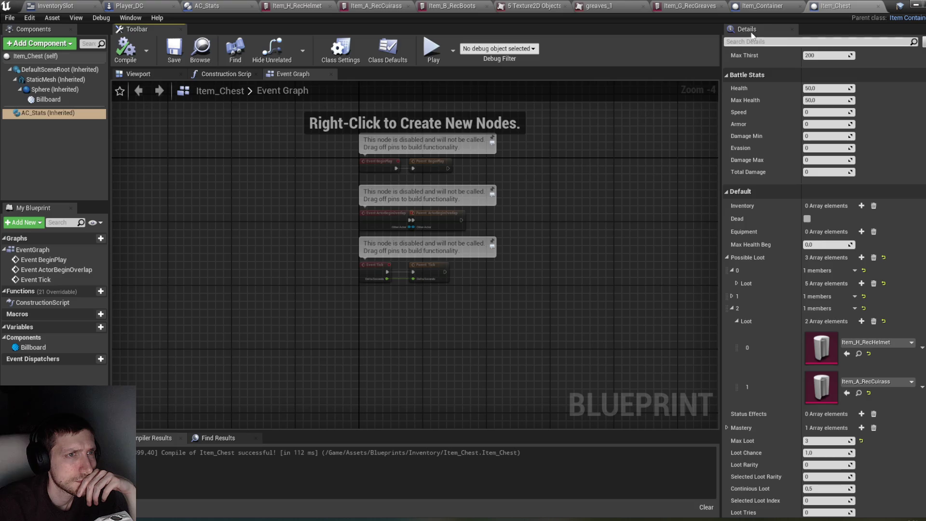
Review the AC_Stats event graph's begin-play and Branch logic.
left_click(223, 6)
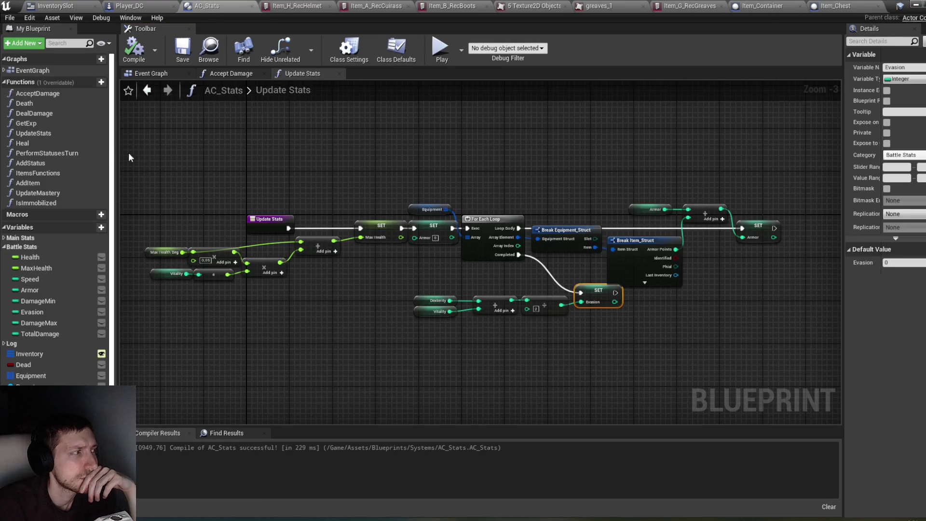
left_click(159, 74)
scroll(387, 160, "down", 4)
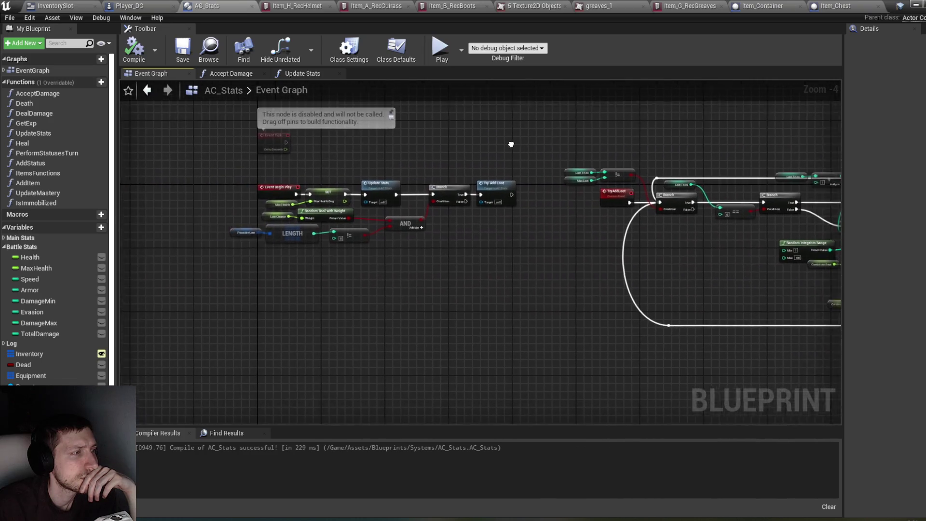
scroll(434, 162, "up", 2)
left_click_drag(527, 145, 468, 171)
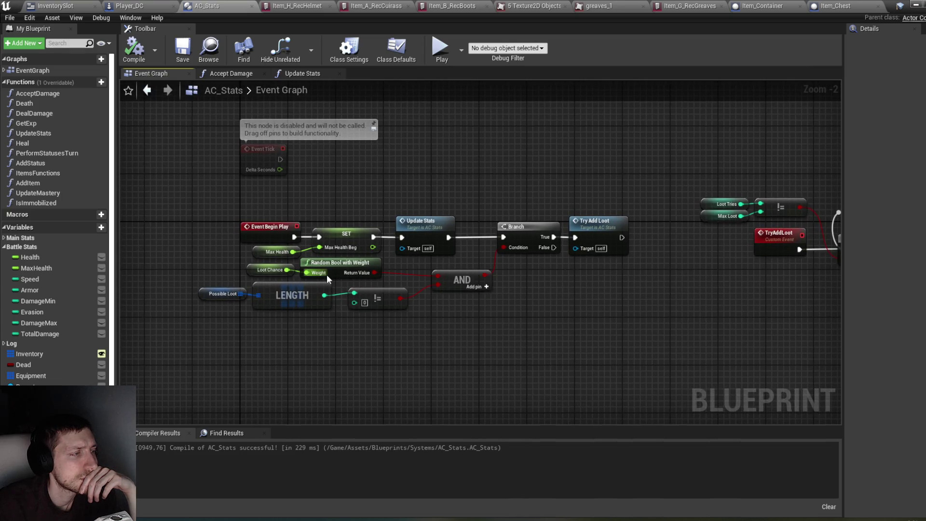
mouse_move(440, 338)
left_mouse_down()
mouse_move(484, 332)
mouse_move(457, 332)
left_mouse_up()
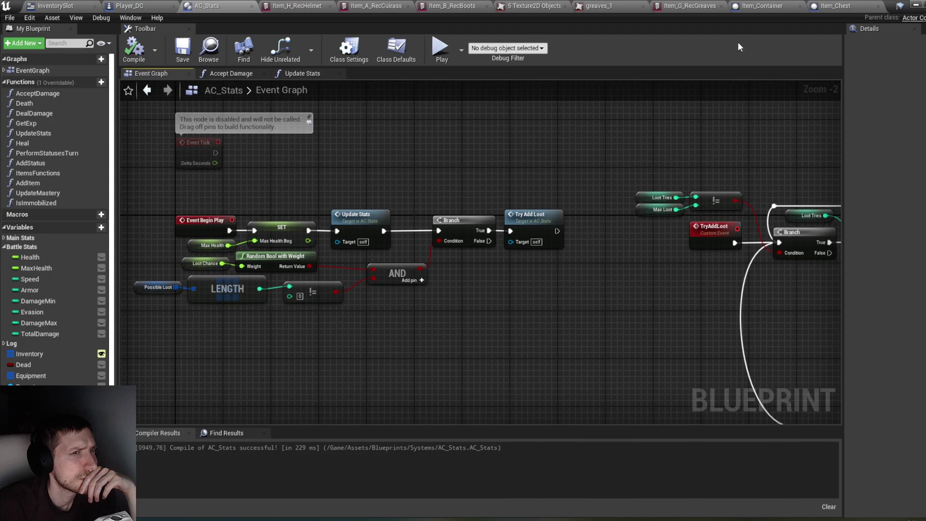
Cycle through Player_DC, Item_Chest and Item_Container, ending on InventorySlot's On Drop graph.
left_click(127, 5)
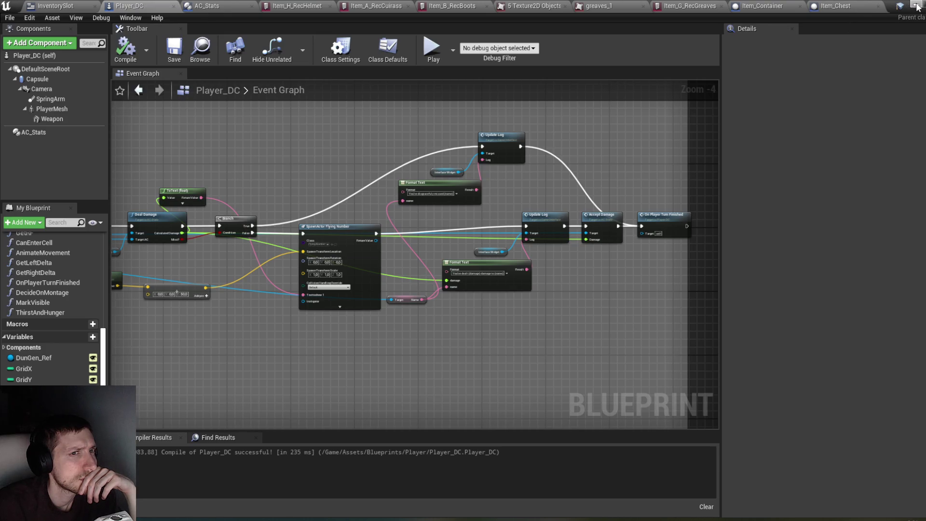
left_click(839, 5)
left_click(752, 5)
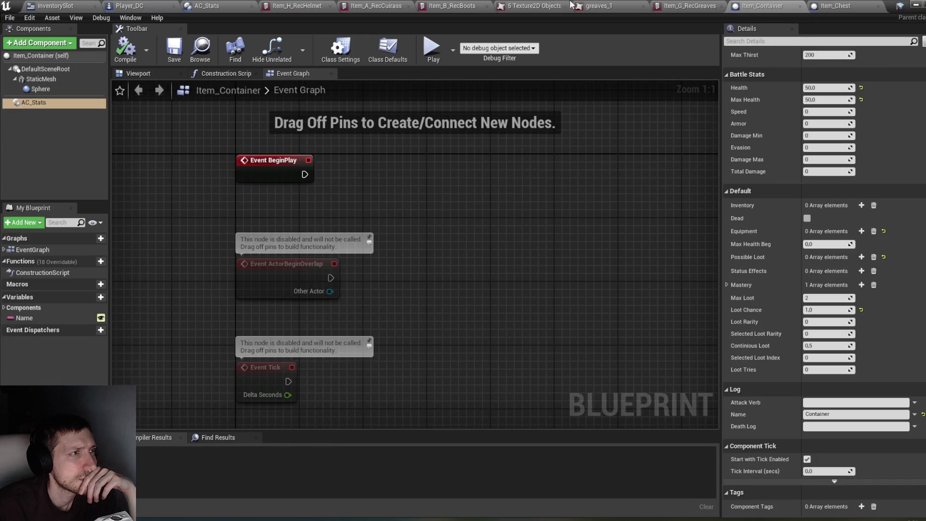
left_click(79, 5)
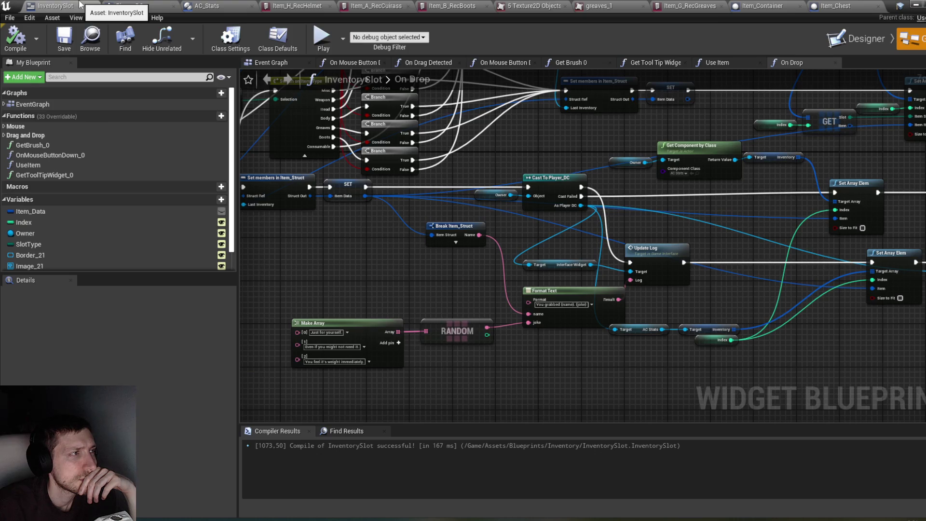
Pan the On Drop graph and select the existing Return Node.
left_click_drag(336, 217, 630, 275)
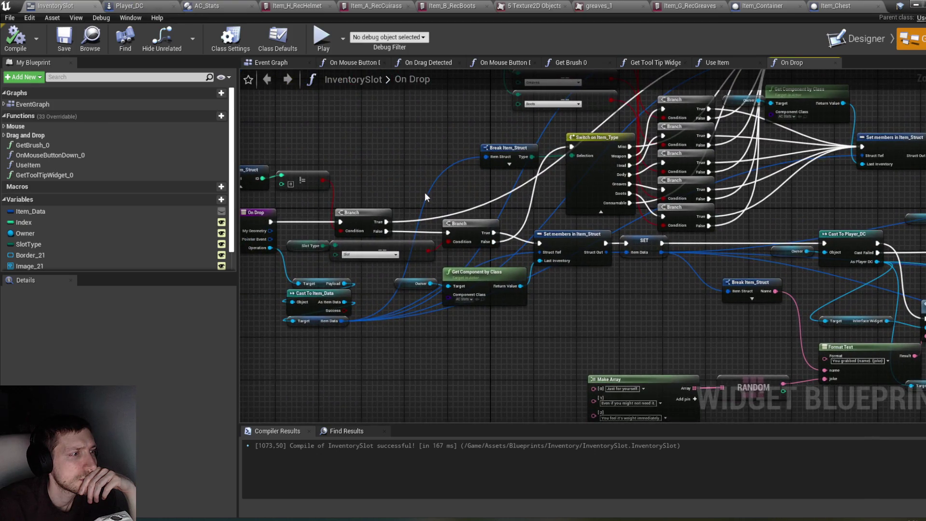
left_click_drag(425, 197, 460, 236)
scroll(774, 182, "down", 1)
left_click_drag(773, 182, 569, 181)
left_click(629, 116)
mouse_move(629, 116)
left_mouse_down()
mouse_move(530, 166)
mouse_move(897, 158)
left_mouse_up()
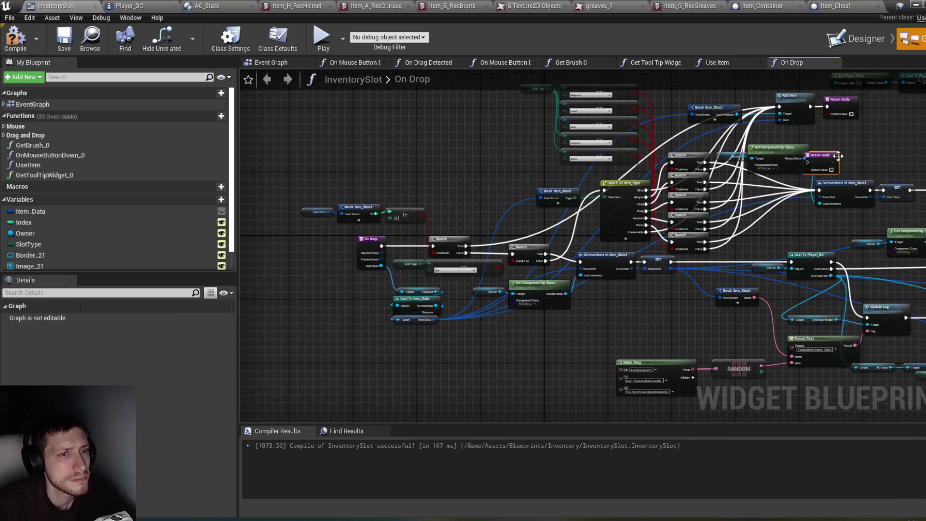
Paste a Return Node on the first Branch's True output, compile, and start a play test.
key("ctrl+v")
scroll(494, 197, "up", 4)
mouse_move(499, 257)
left_mouse_down()
mouse_move(602, 275)
mouse_move(508, 184)
left_mouse_up()
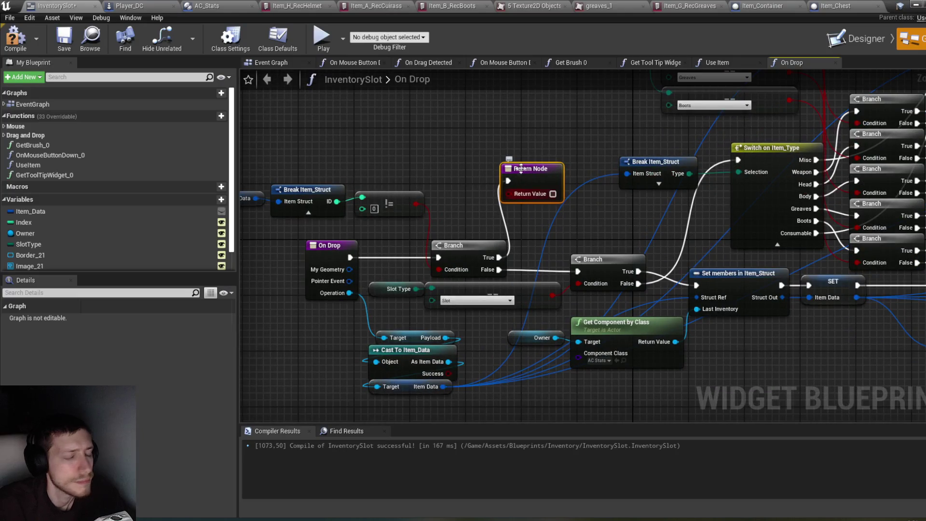
left_click(24, 46)
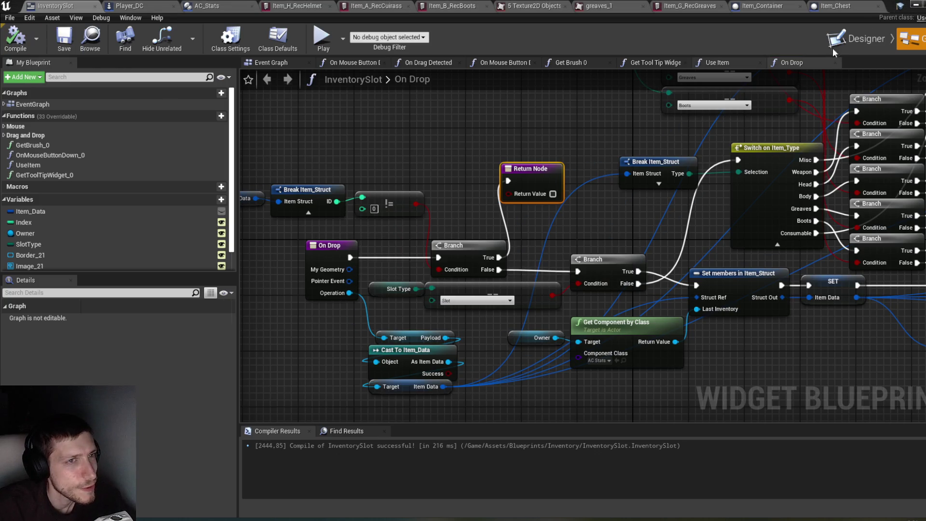
left_click(915, 5)
left_click(413, 47)
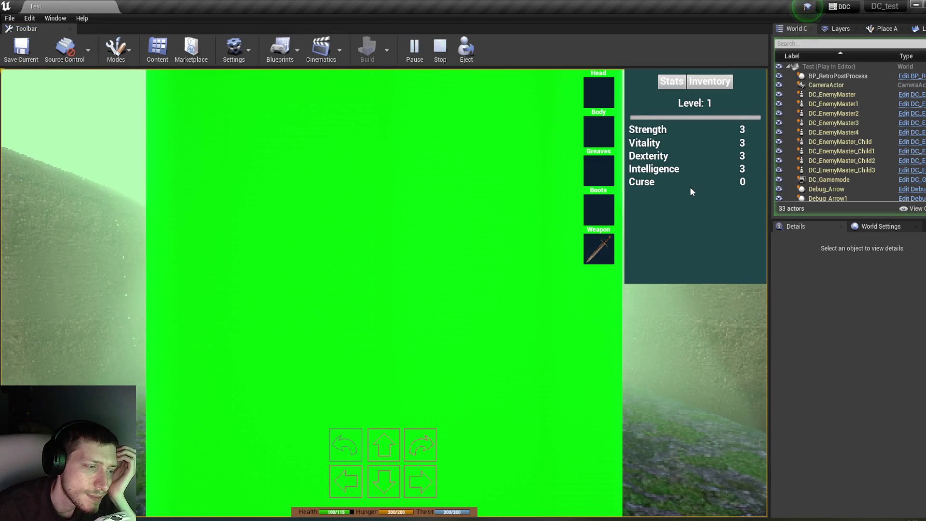
During play, select Player_DC in the Outliner and inspect its AC_Stats Inventory array.
scroll(860, 174, "down", 2)
scroll(861, 170, "down", 3)
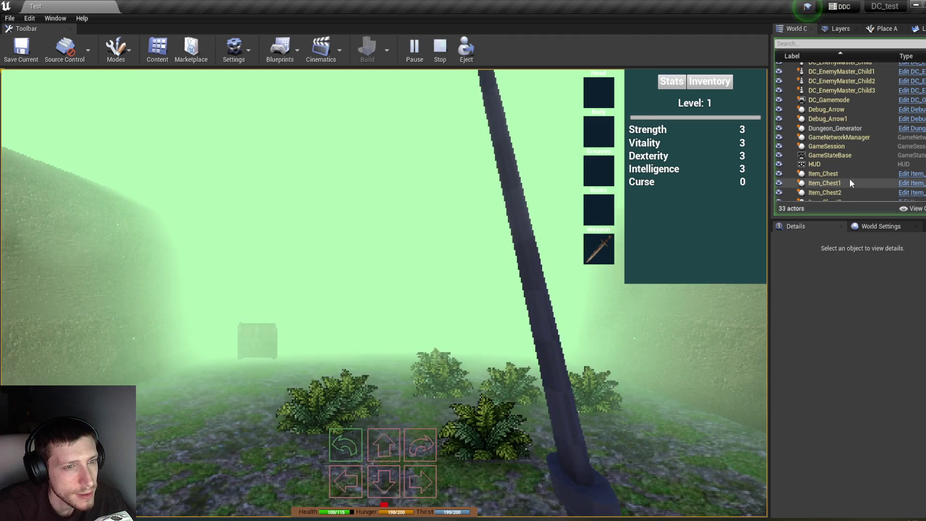
scroll(849, 174, "down", 5)
left_click(832, 144)
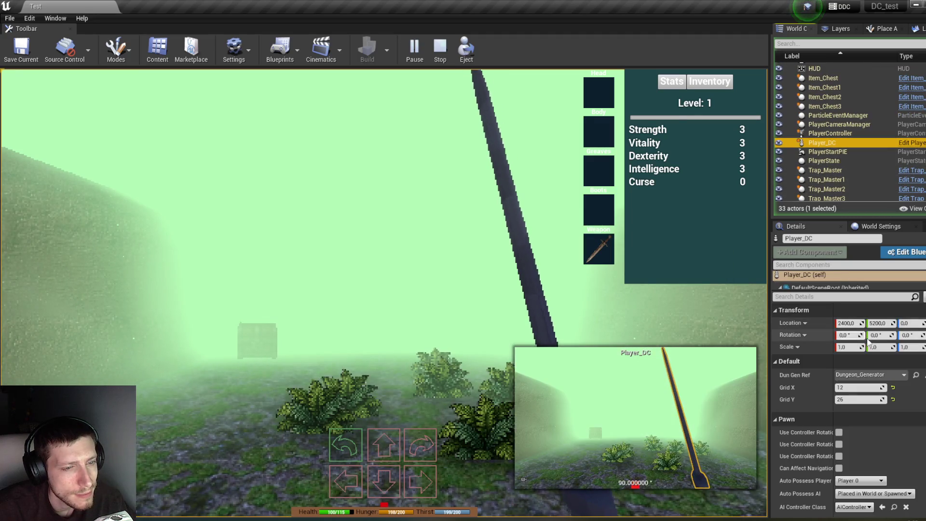
scroll(917, 405, "down", 5)
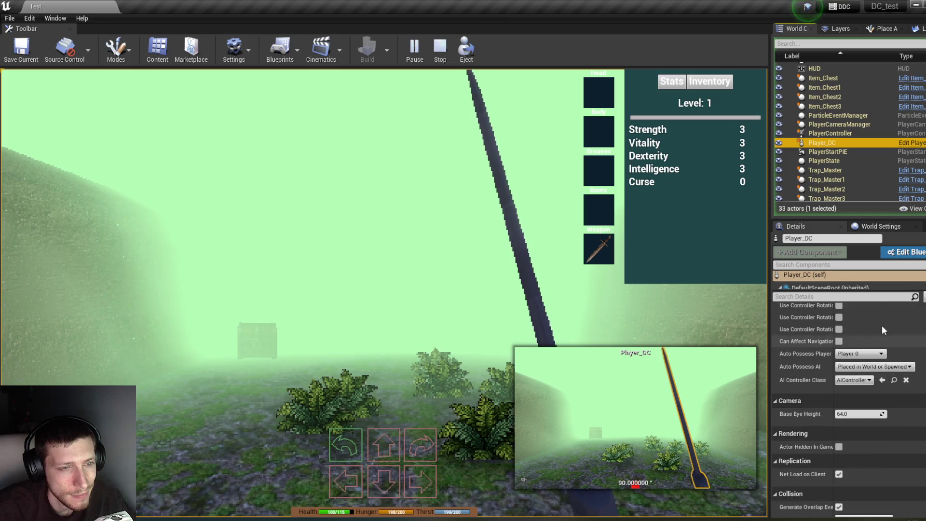
left_click_drag(839, 292, 838, 357)
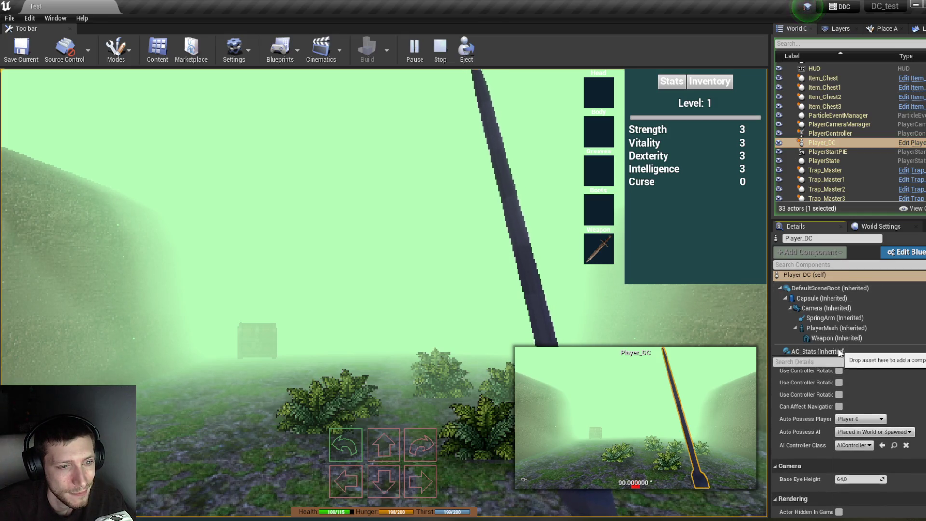
left_click(815, 351)
scroll(892, 414, "up", 2)
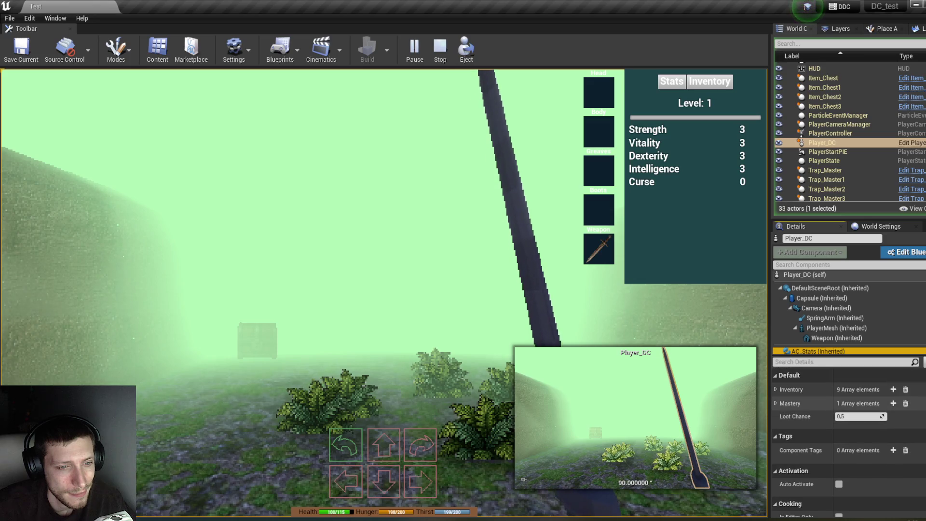
left_click(776, 389)
left_click(776, 389)
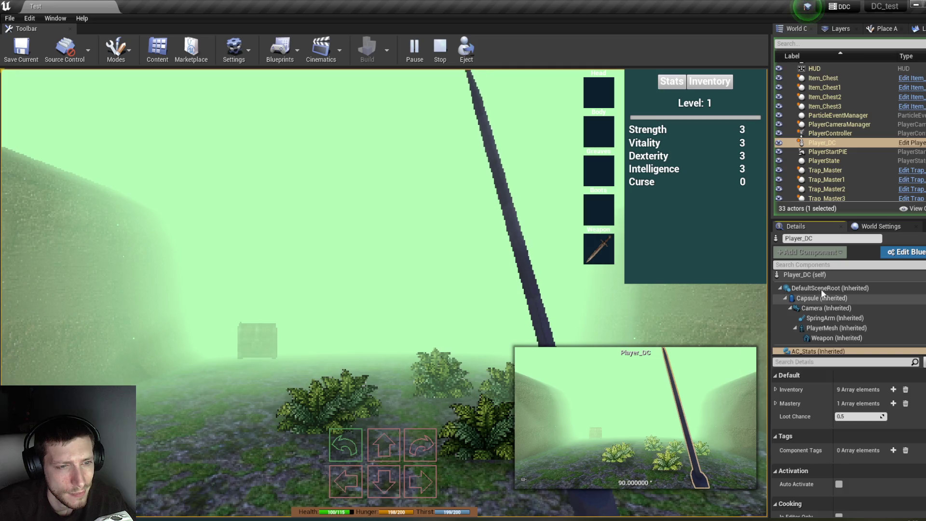
scroll(832, 328, "down", 1)
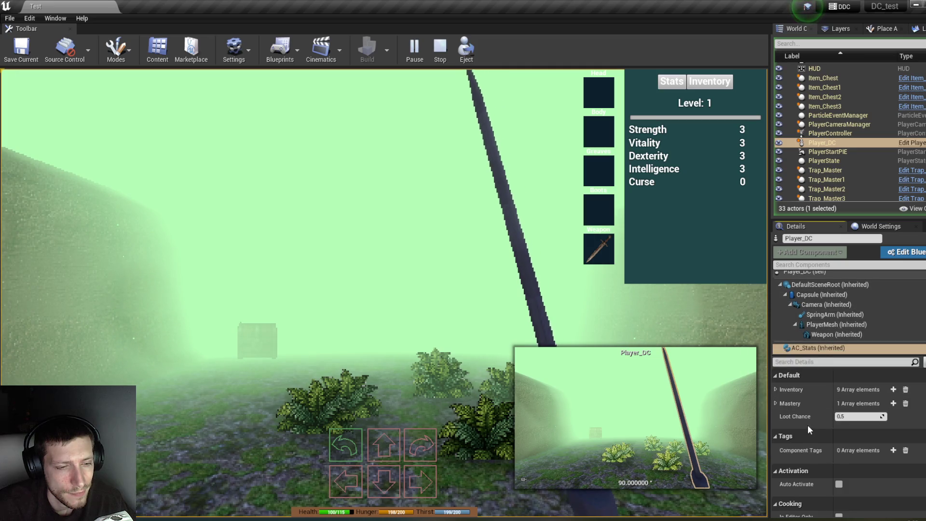
scroll(812, 420, "down", 2)
scroll(812, 420, "up", 2)
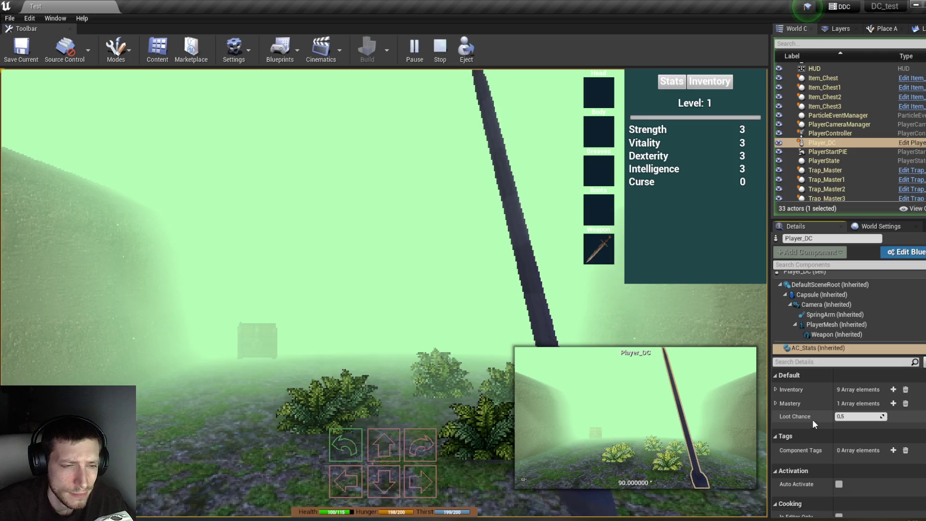
scroll(825, 308, "up", 1)
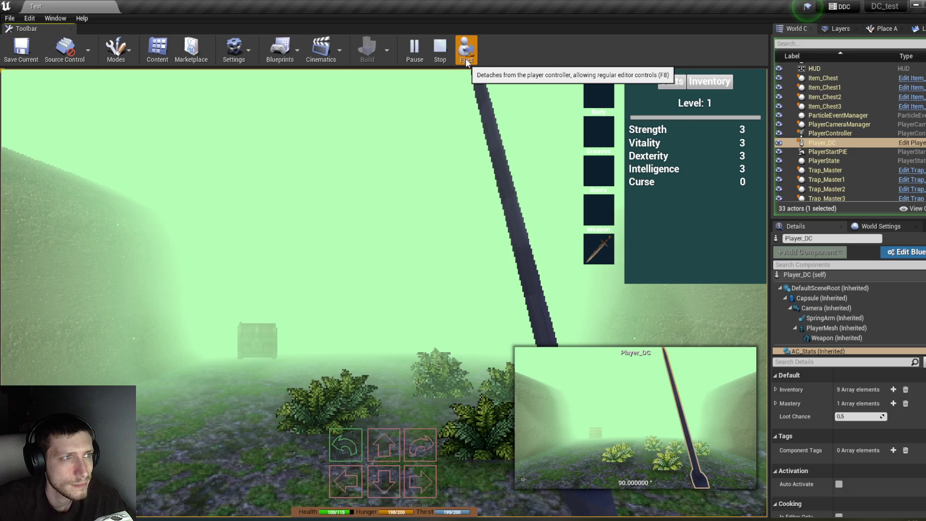
Walk the player to the chest, open its loot panel showing two empty slots, then stop playing.
key("w")
key("w")
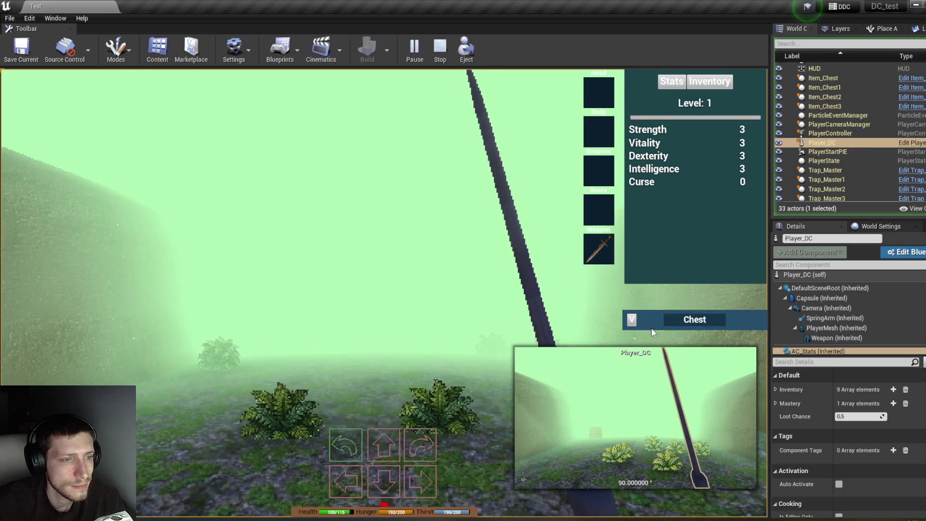
left_click(628, 320)
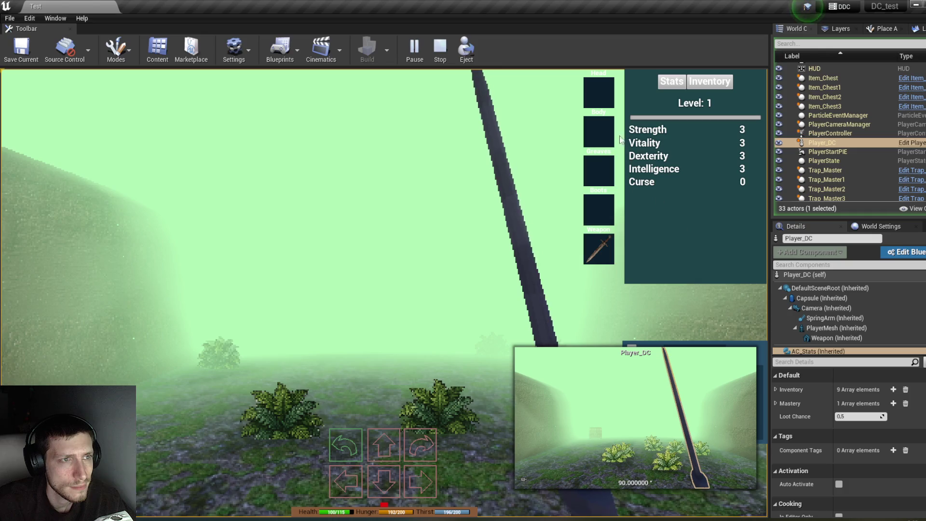
left_click(820, 317)
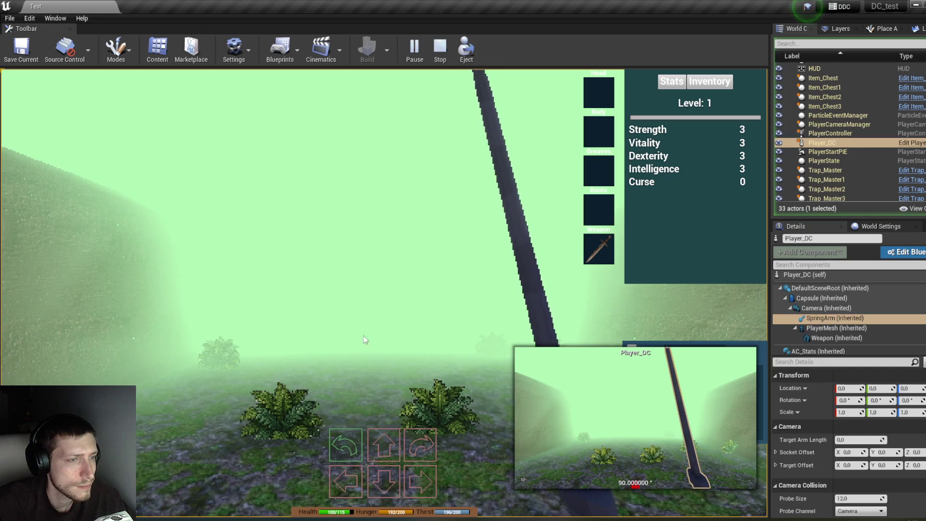
left_click(824, 160)
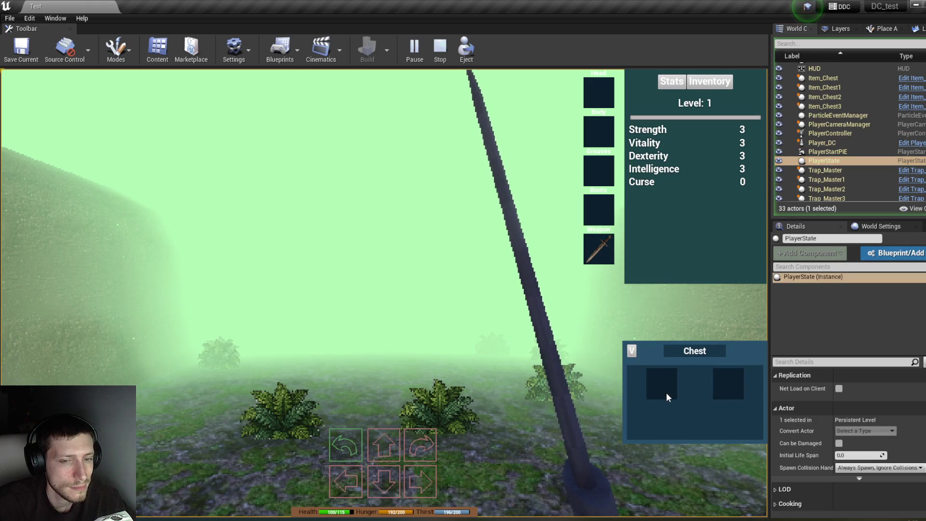
left_click(440, 49)
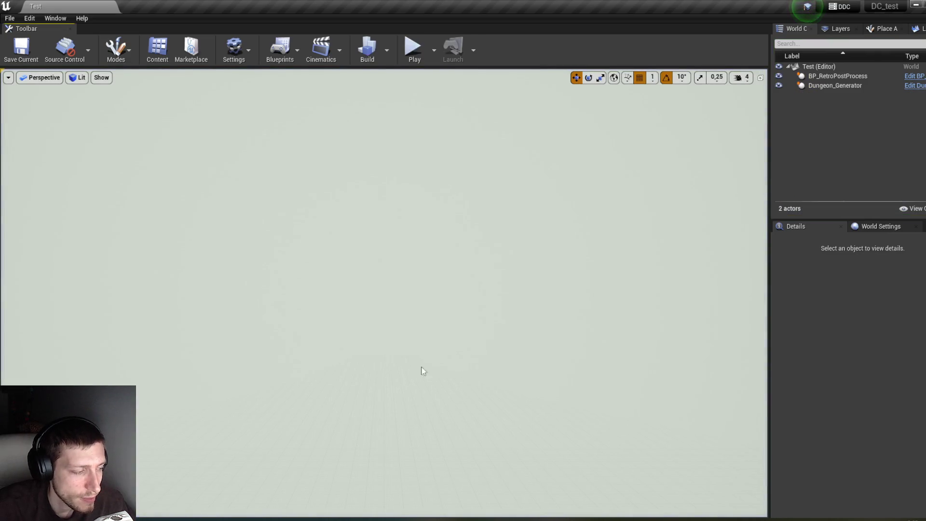
Review the InventorySlot and Item_Chest blueprints, then minimize the blueprint editor.
left_click(306, 471)
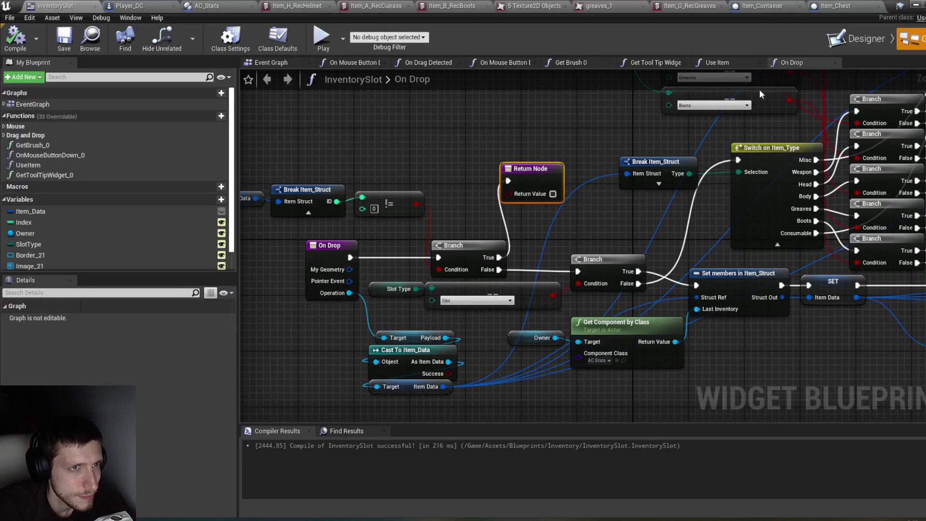
left_click(841, 7)
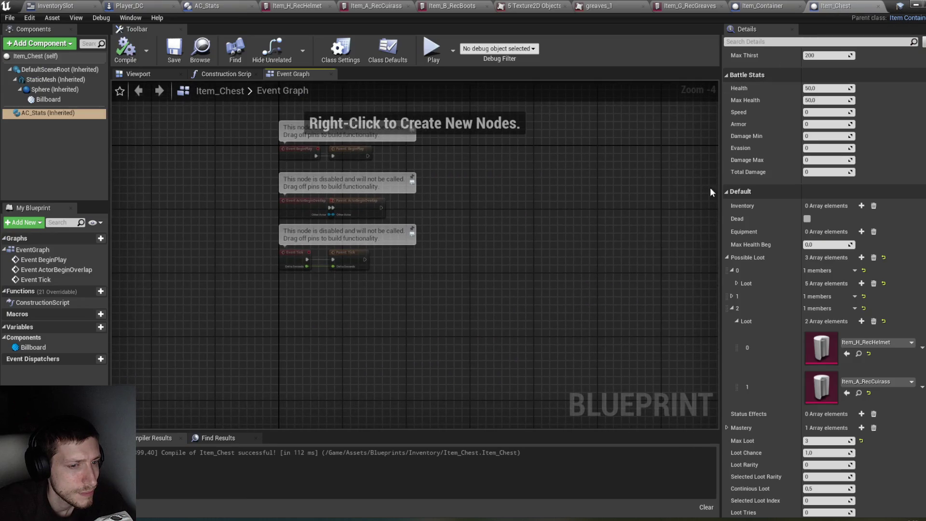
left_click(916, 5)
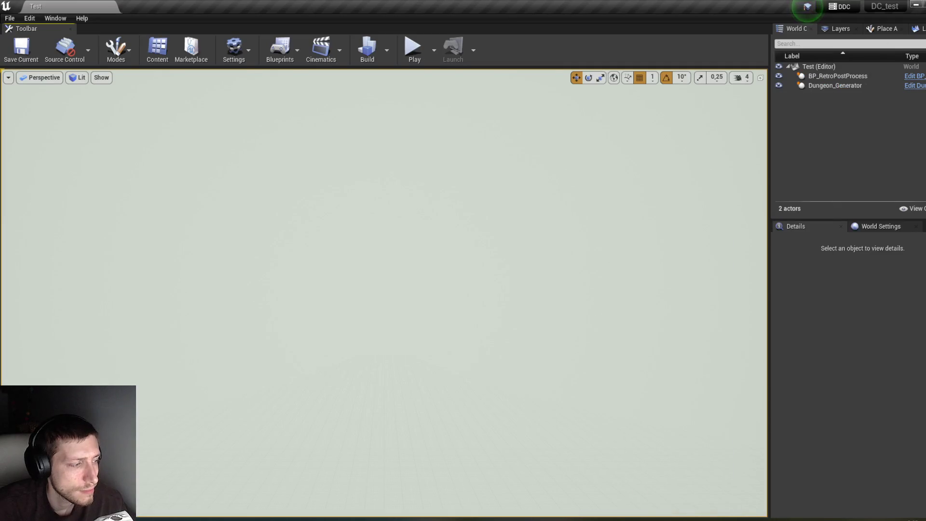
Open the Item_BlackPot data asset from ReadyItems and expand its Item Data properties.
left_click(159, 519)
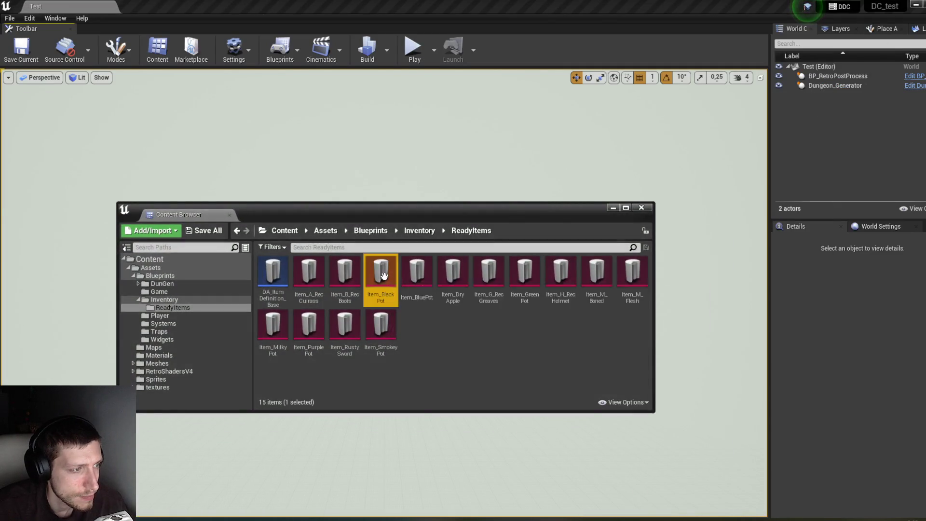
double_click(382, 273)
left_click(5, 122)
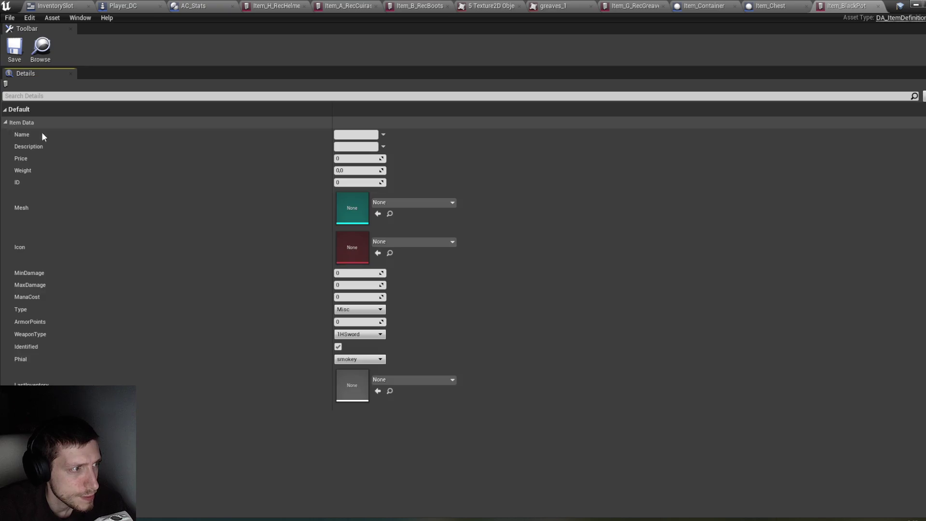
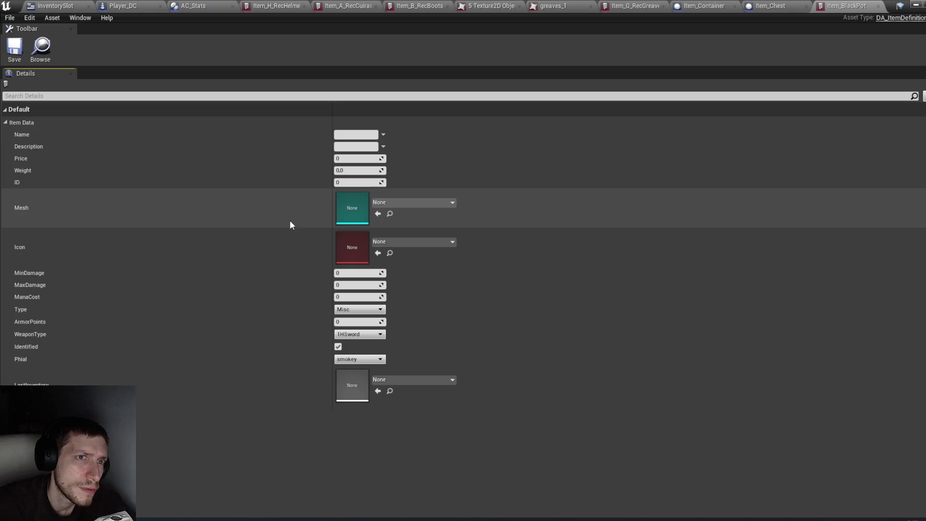
Review the Recruit Greaves asset and its greaves_1 icon texture, then close the Texture2D property grid.
left_click(632, 6)
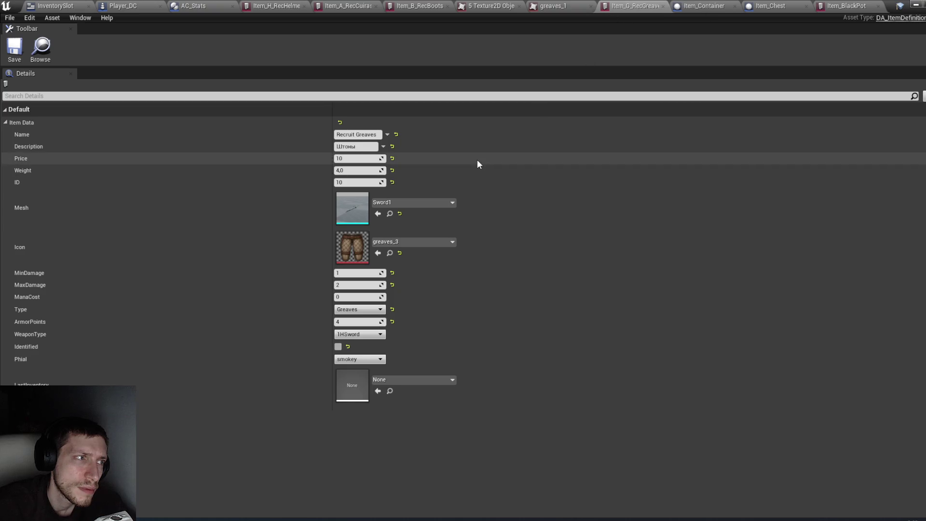
left_click(549, 6)
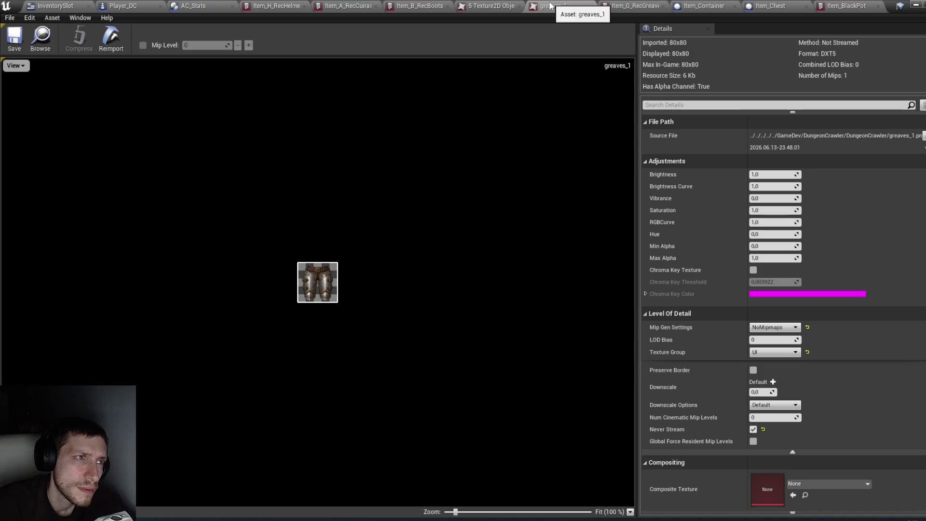
left_click(511, 5)
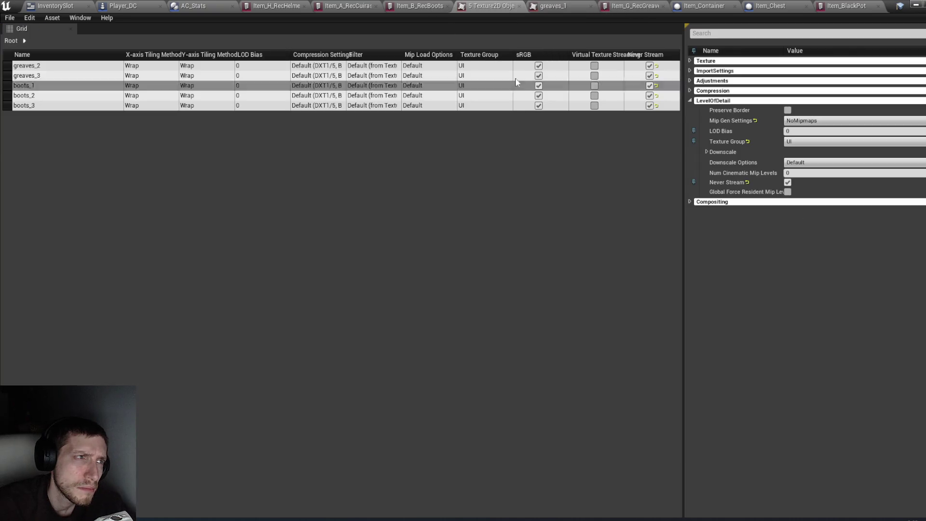
left_click(519, 6)
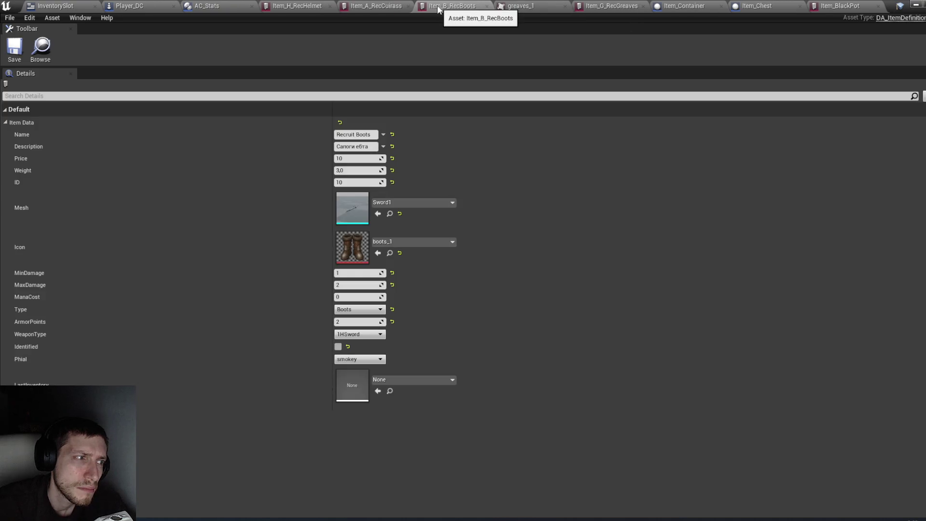
Close the Recruit Helmet, Cuirass and Boots item tabs and bring the Content Browser forward.
left_click(388, 5)
left_click(300, 5)
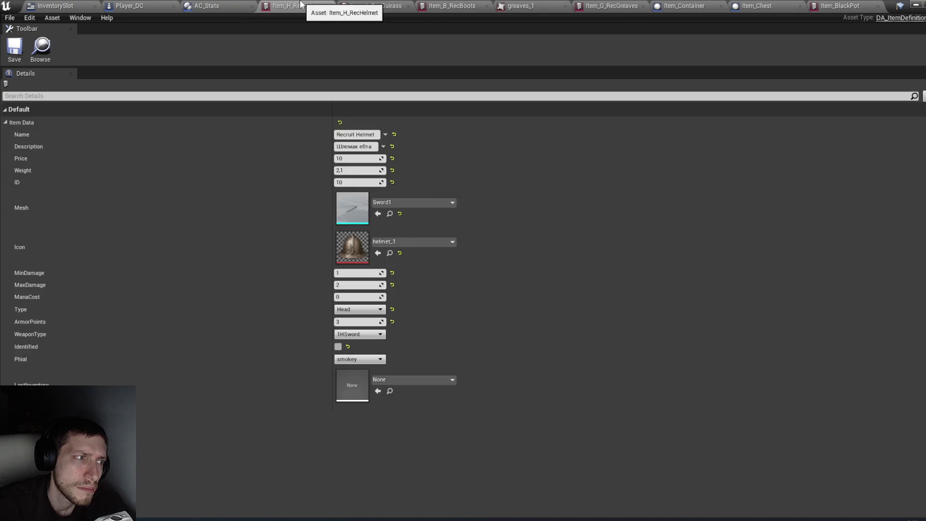
left_click(330, 6)
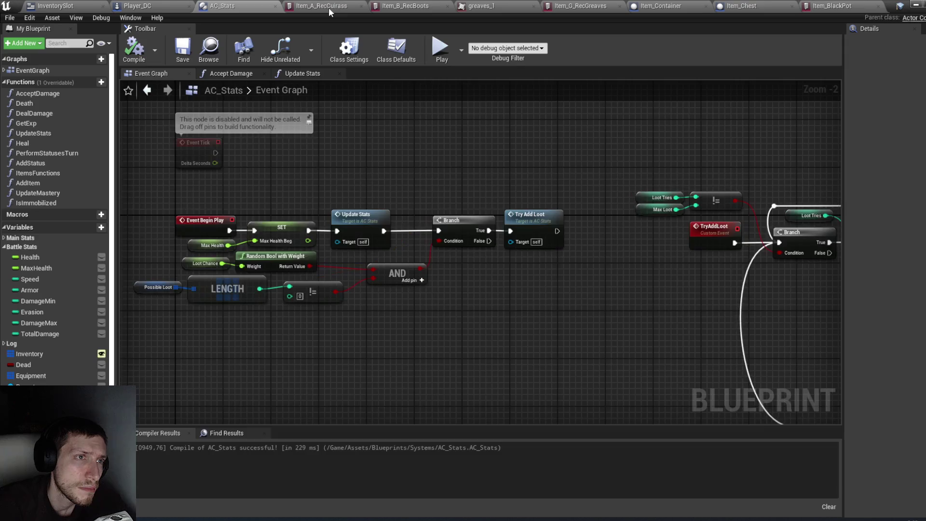
left_click(331, 6)
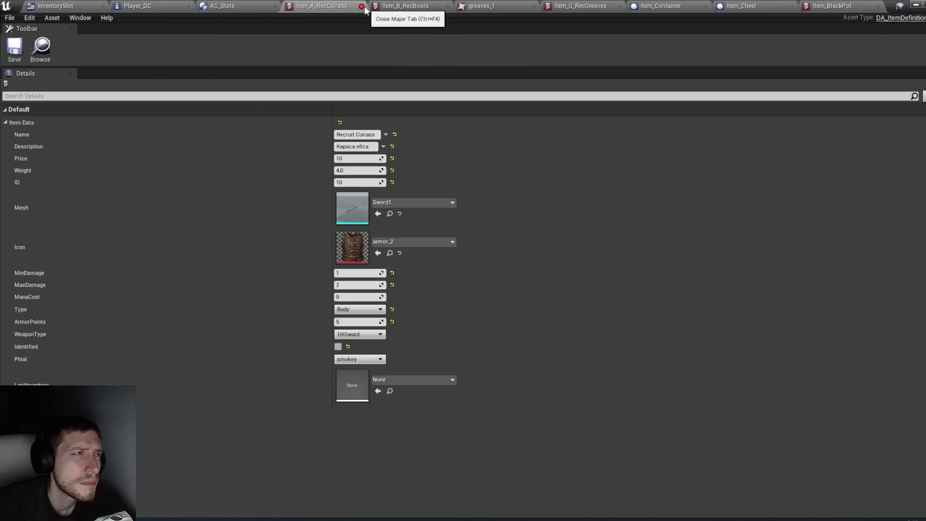
left_click(363, 6)
left_click(363, 6)
left_click(393, 6)
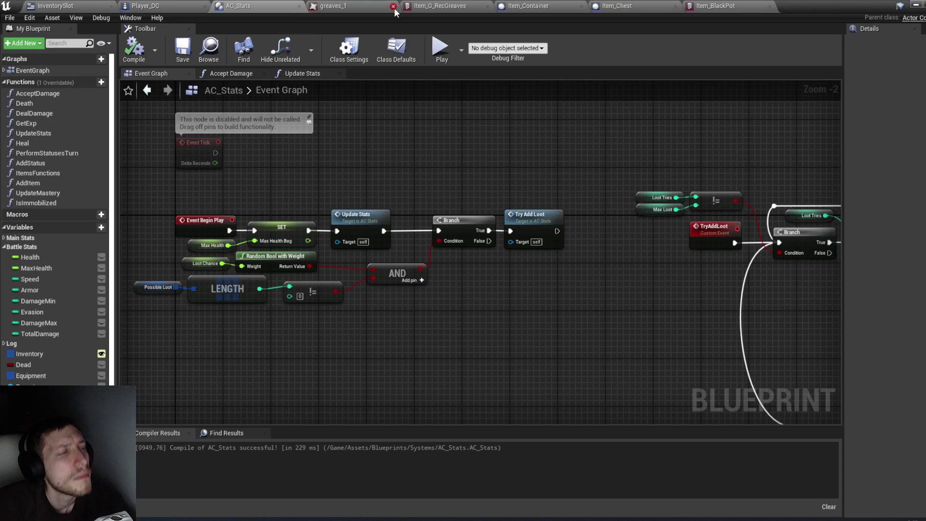
left_click(713, 5)
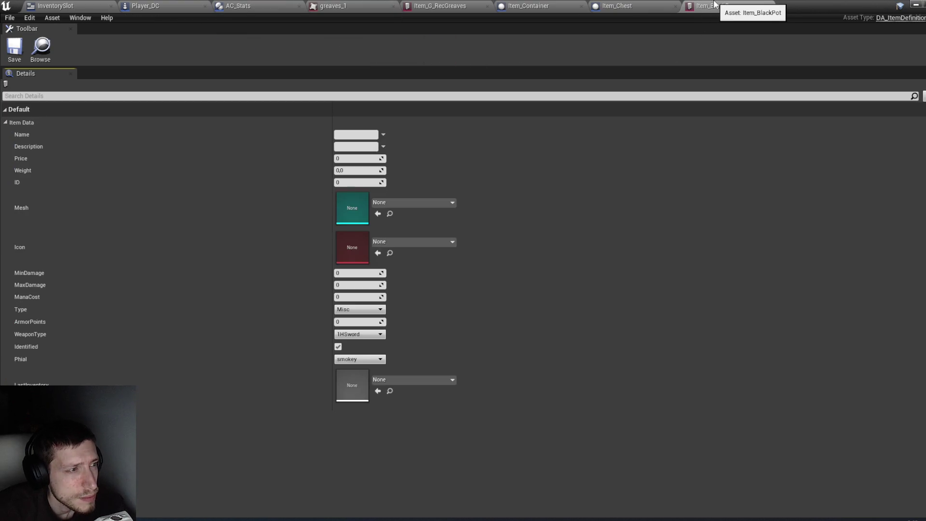
left_click(915, 6)
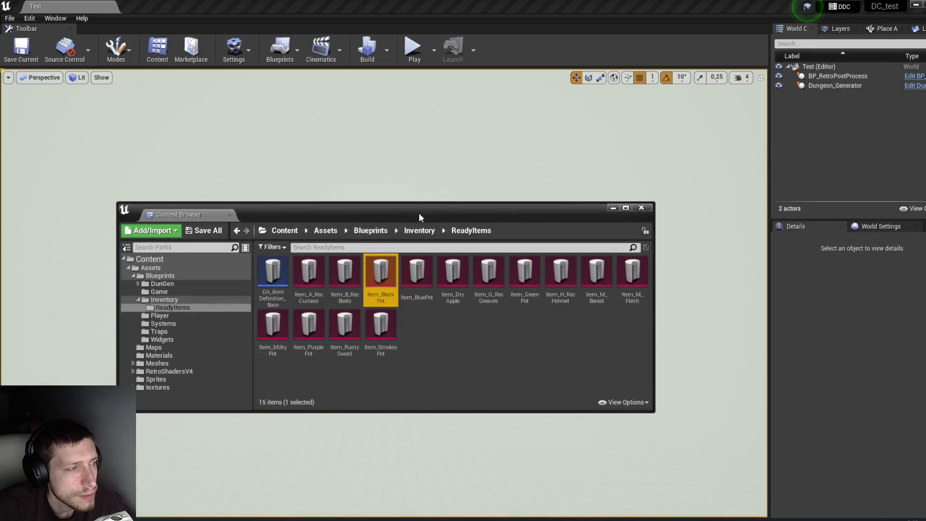
Open DA_ItemDefinition_Base and inspect the ItemData variable's default values.
double_click(279, 292)
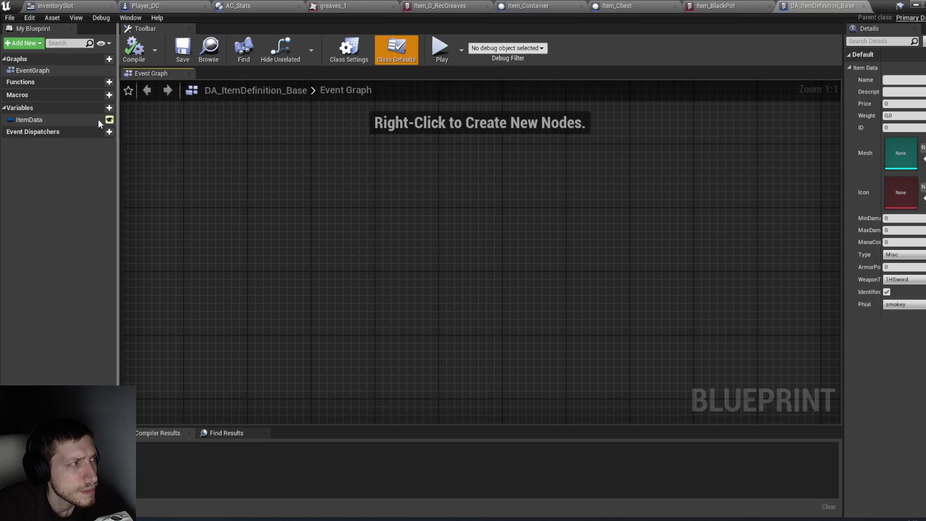
left_click(78, 119)
scroll(876, 314, "down", 5)
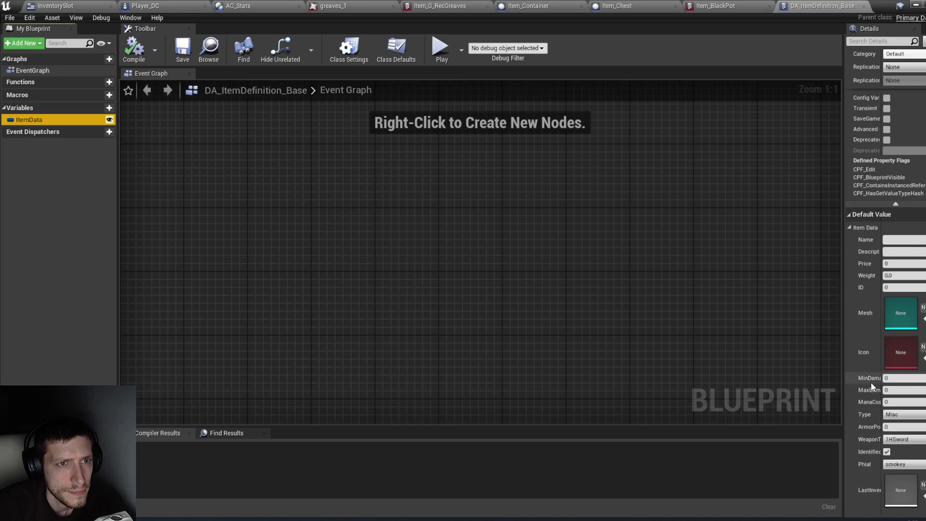
scroll(863, 365, "up", 3)
scroll(862, 364, "down", 3)
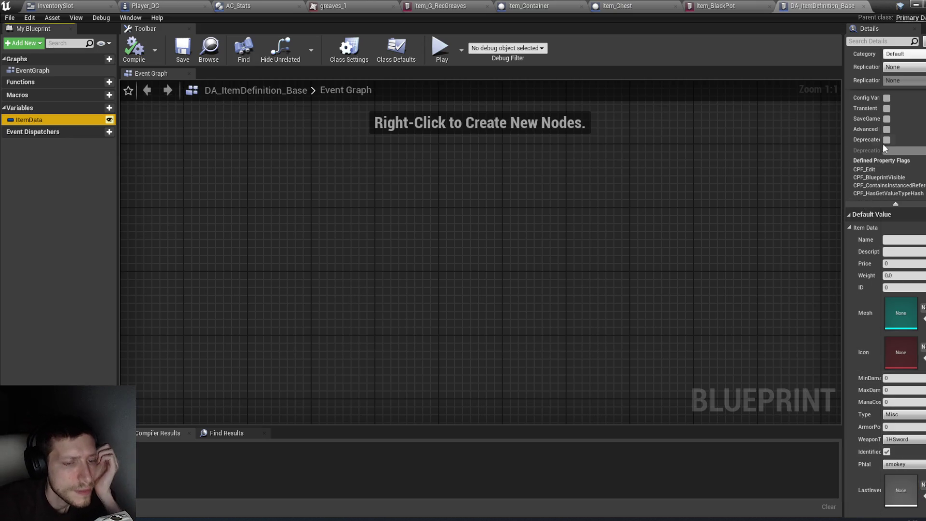
Reopen and save Item_A_RecCuirass, then open Item_B_RecBoots.
left_click(915, 4)
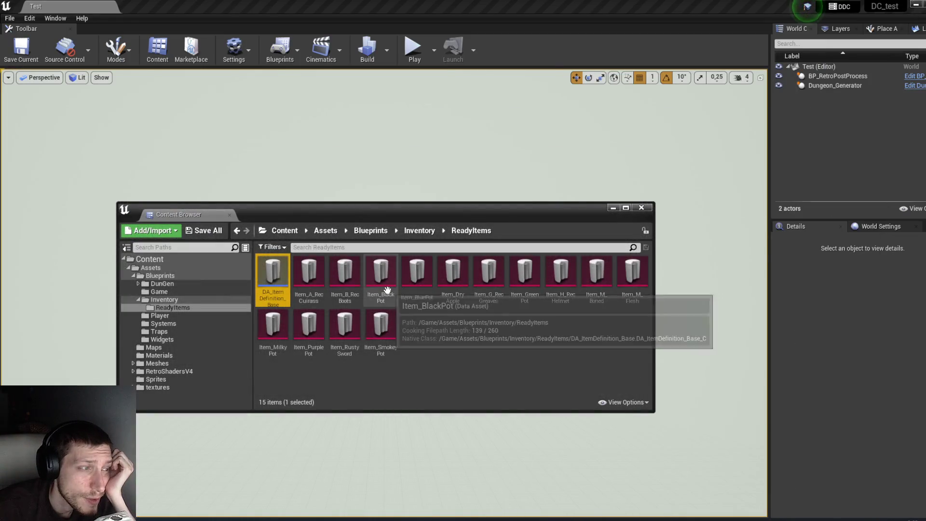
double_click(308, 275)
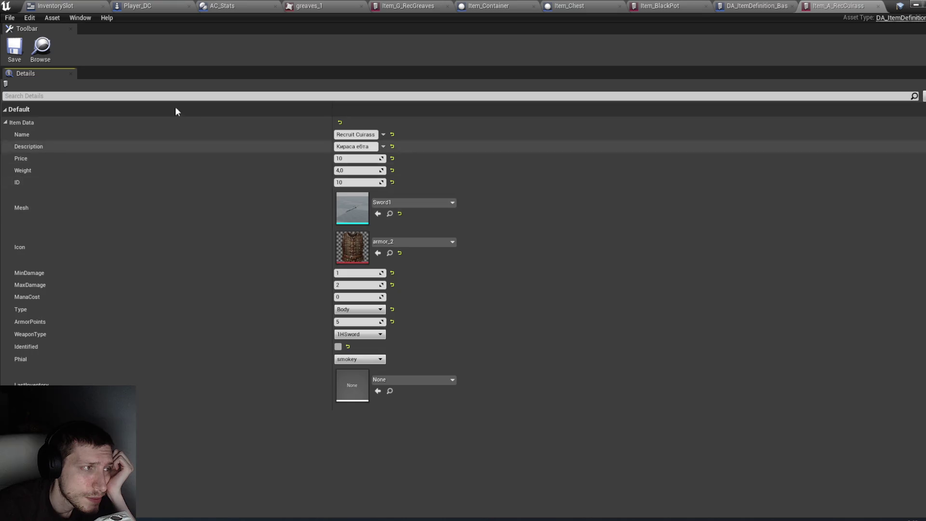
left_click(10, 54)
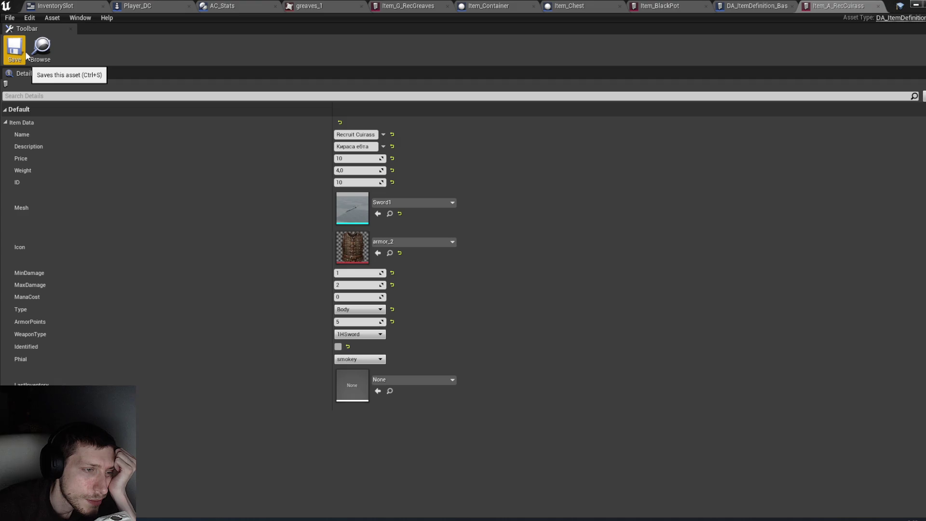
left_click(913, 4)
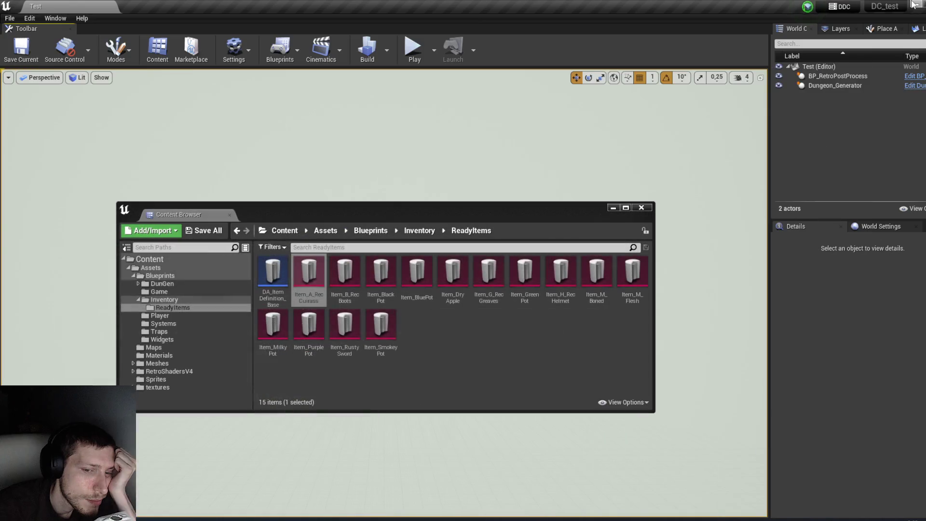
double_click(351, 276)
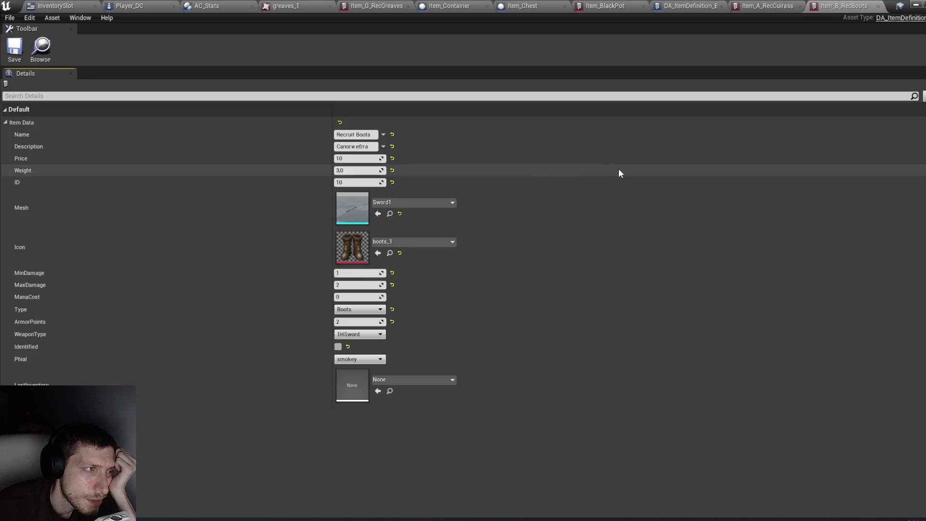
left_click(917, 5)
Open Item_BlackPot, which shows only empty default fields, and save it.
double_click(391, 290)
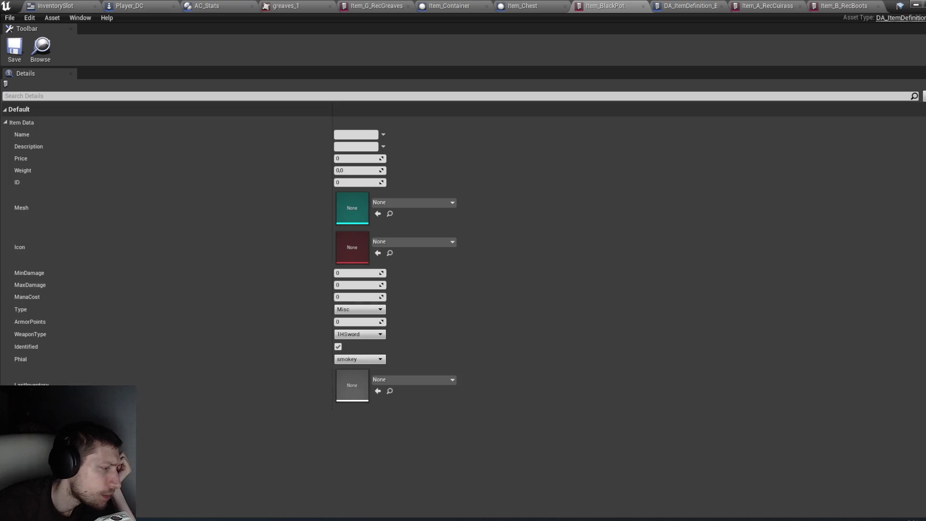
mouse_move(215, 519)
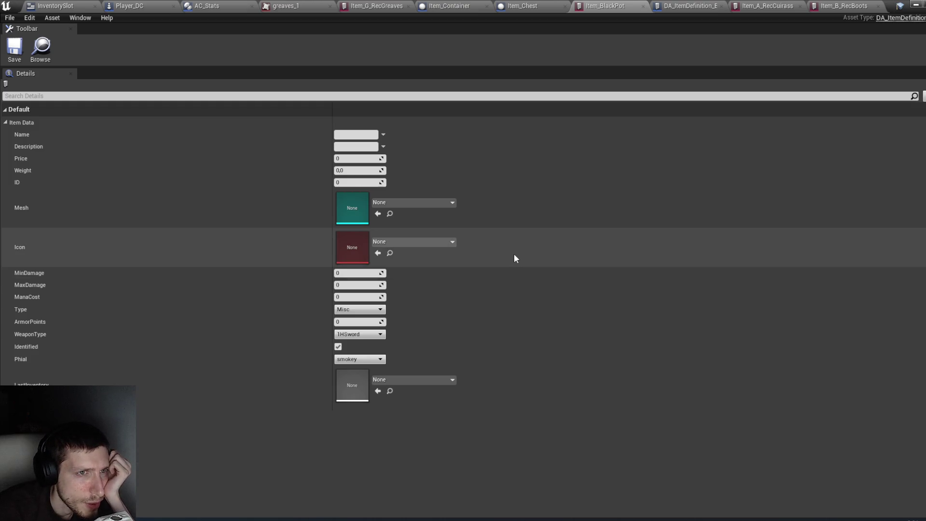
left_click(22, 55)
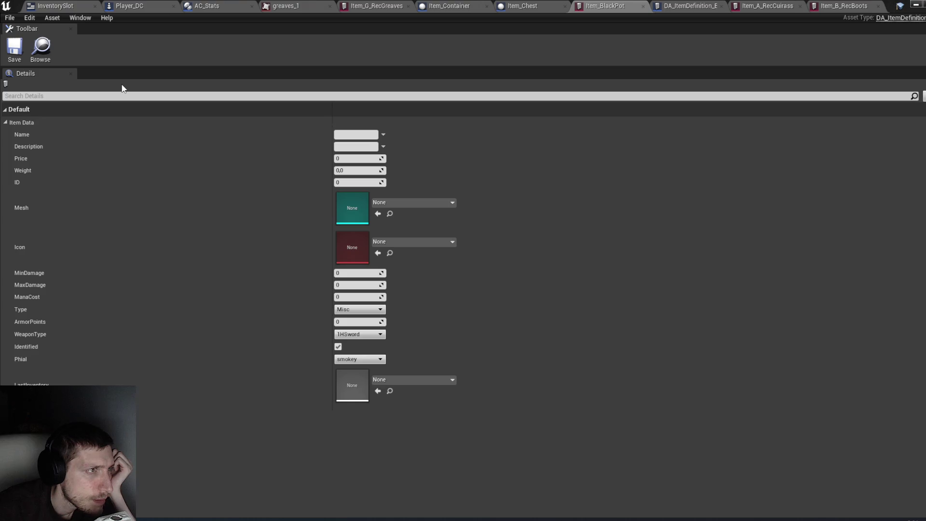
left_click(10, 18)
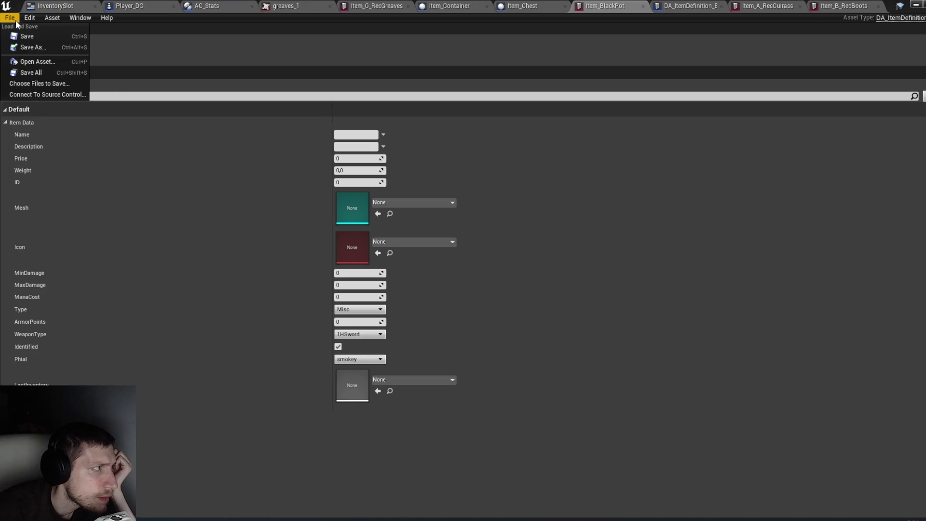
Dismiss the level editor's File menu and switch to Fork's moltenlight repository with Alt+Tab.
left_click(915, 4)
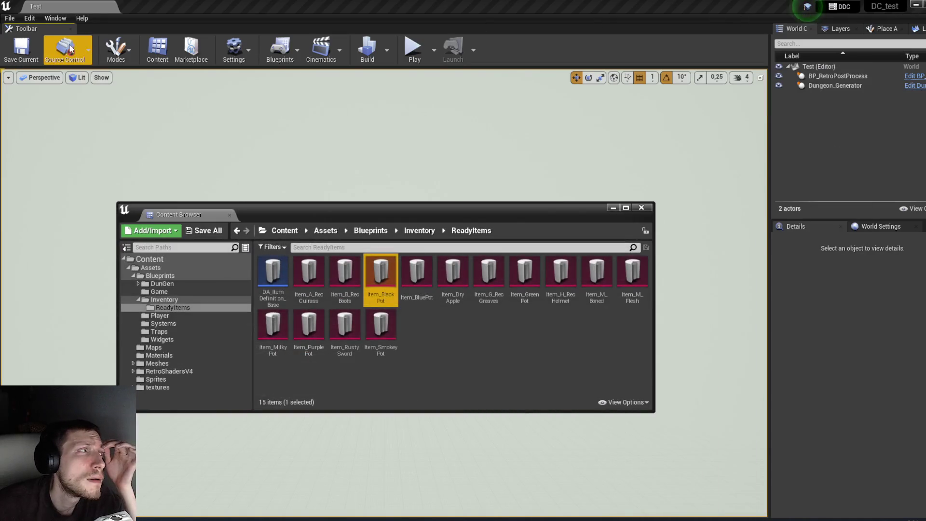
left_click(10, 18)
left_click(9, 18)
left_click(9, 19)
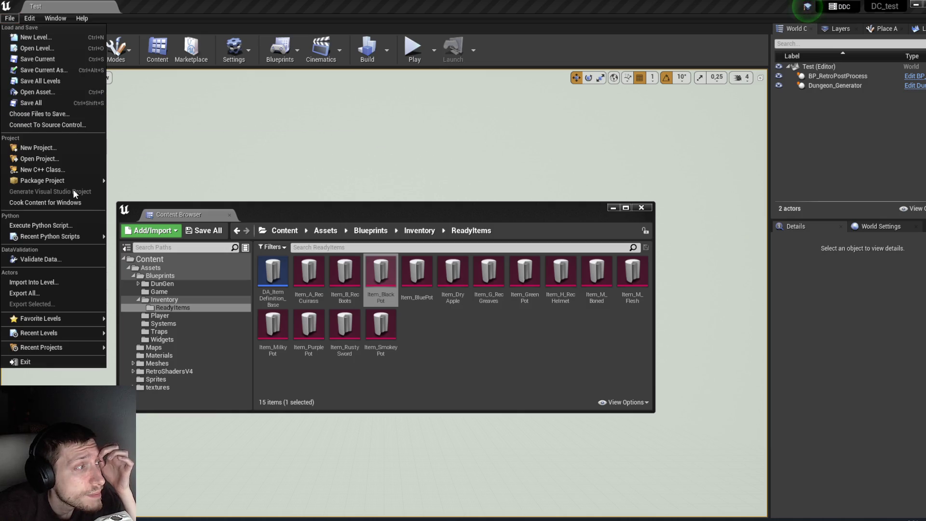
mouse_move(72, 181)
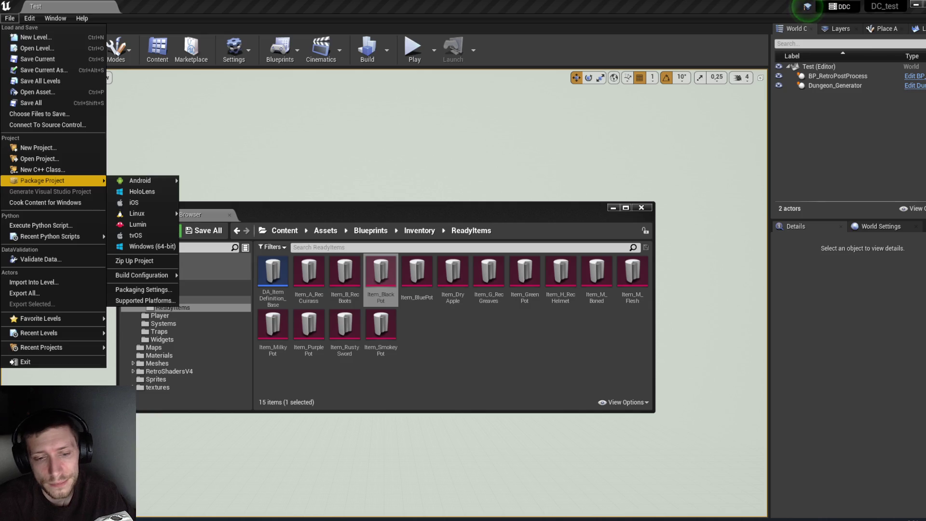
key("Escape")
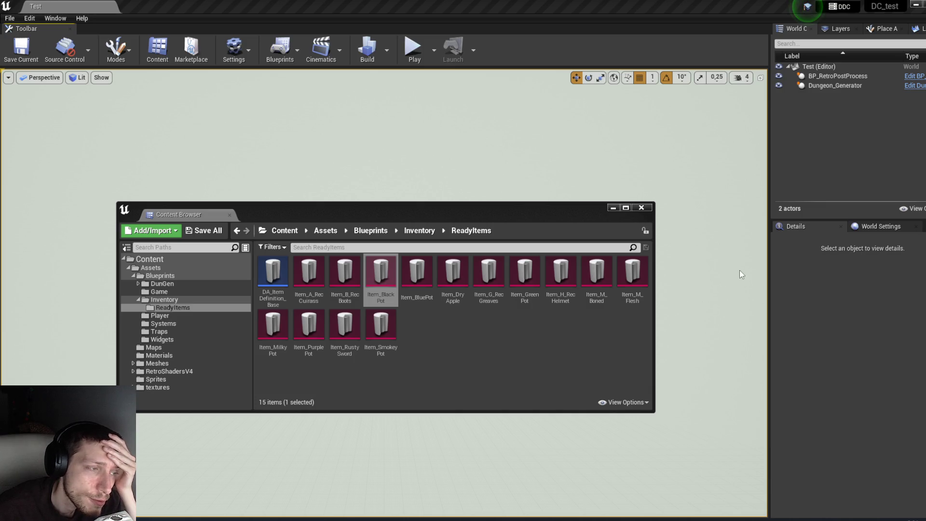
key("alt+Tab")
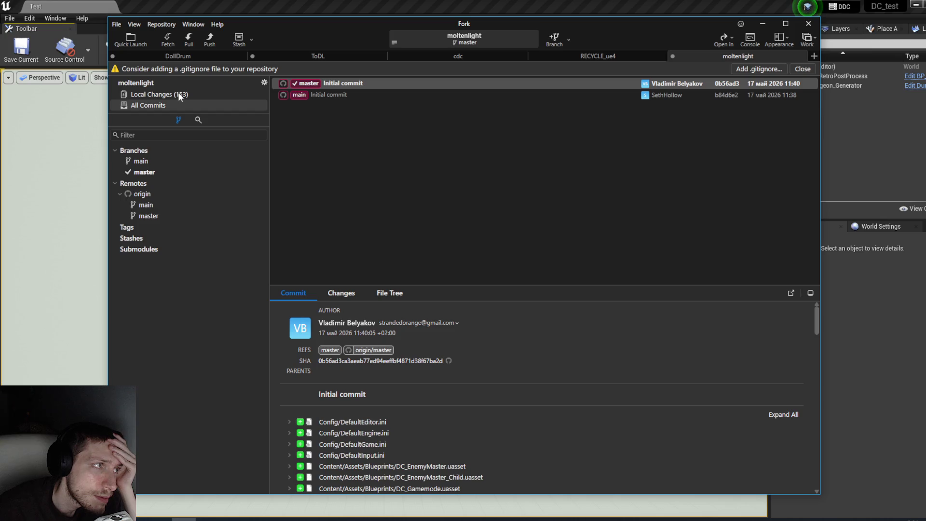
Show the repository's uncommitted local changes in Fork after a brief check in Unreal.
left_click(179, 95)
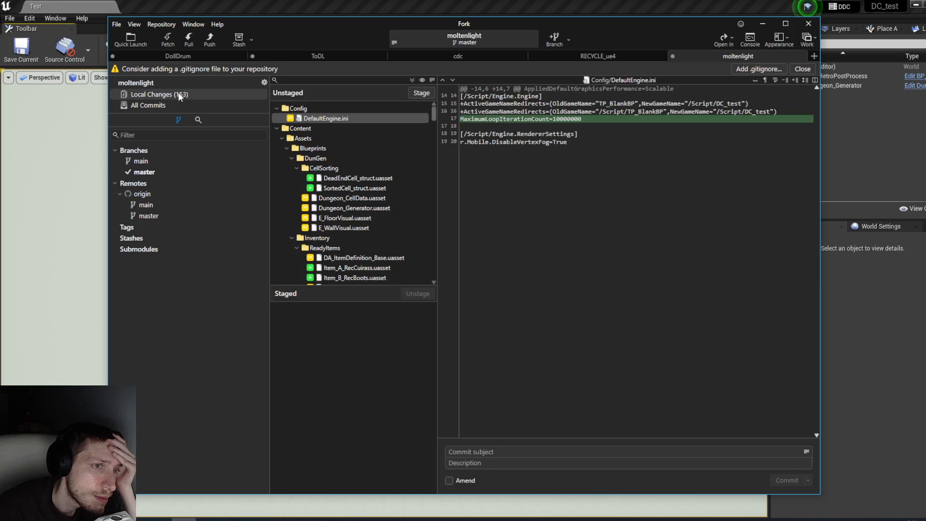
left_click(17, 28)
left_click(10, 18)
left_click(73, 101)
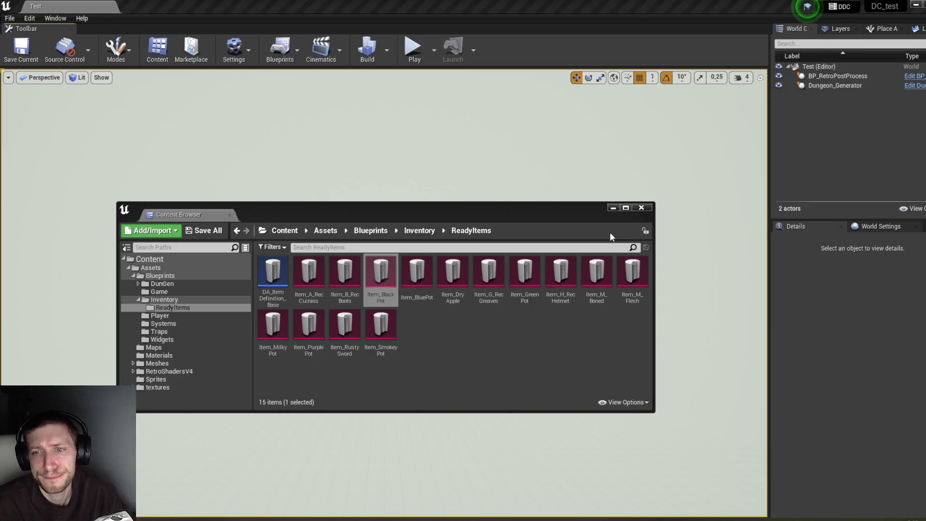
key("alt+Tab")
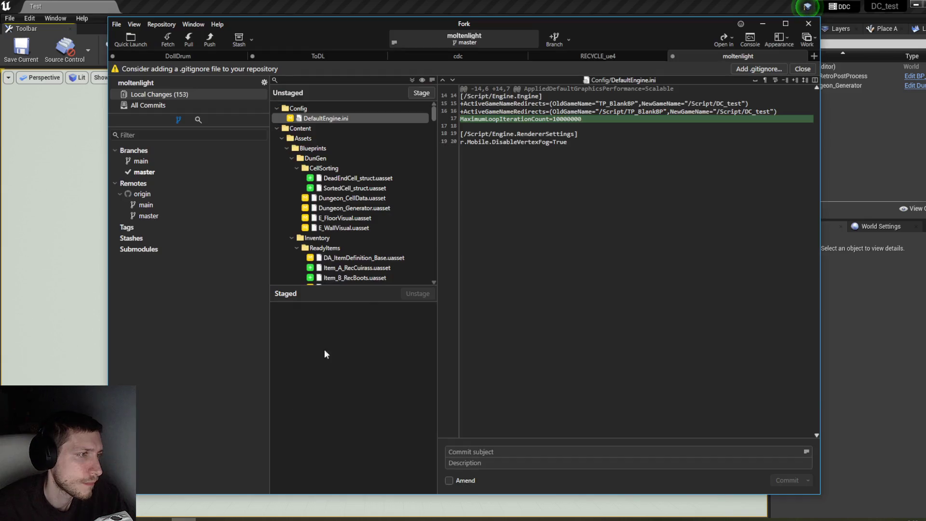
Stage all 147 changes with commit subject 'Всего понемногу' and review the staged file tree.
left_click(325, 108)
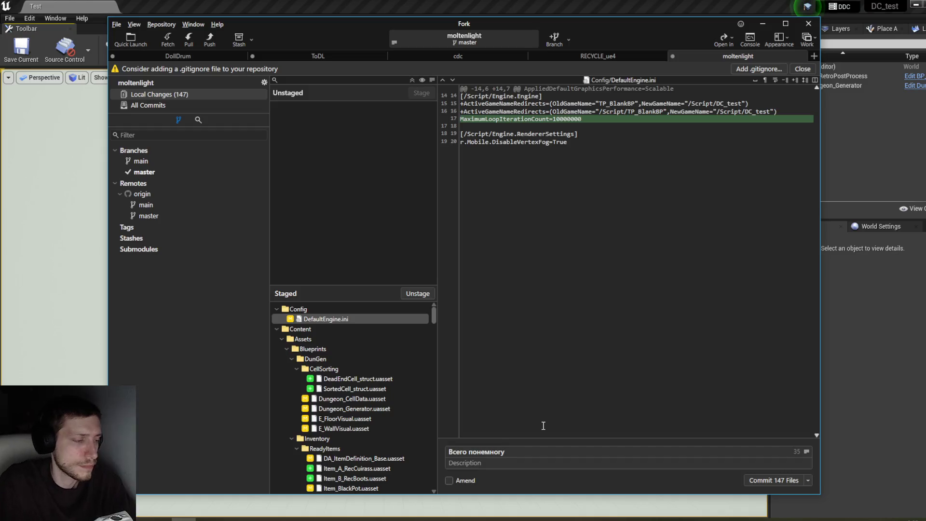
scroll(400, 376, "down", 15)
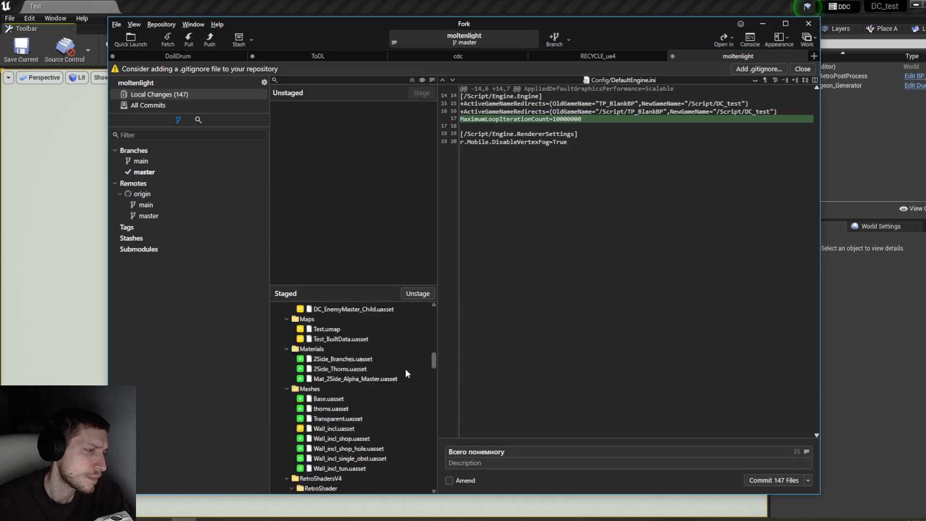
scroll(406, 370, "up", 5)
scroll(400, 381, "up", 3)
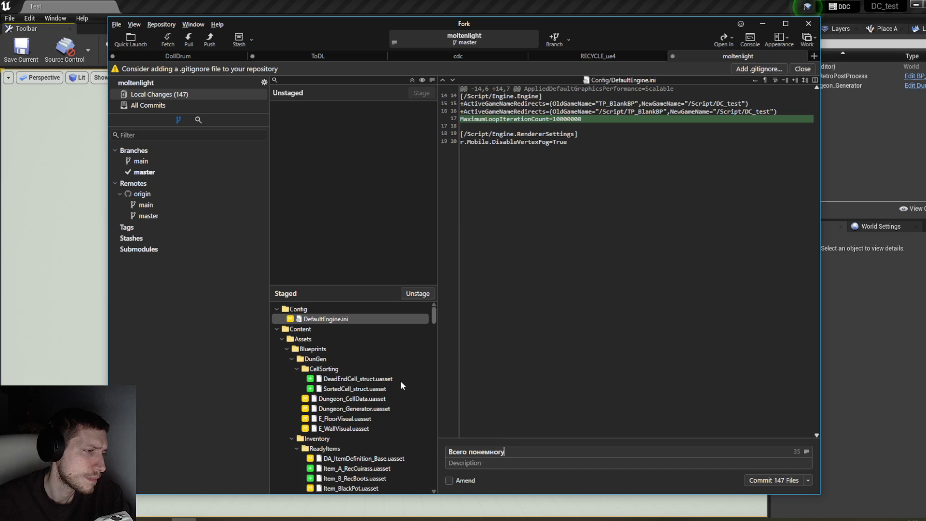
scroll(400, 380, "down", 9)
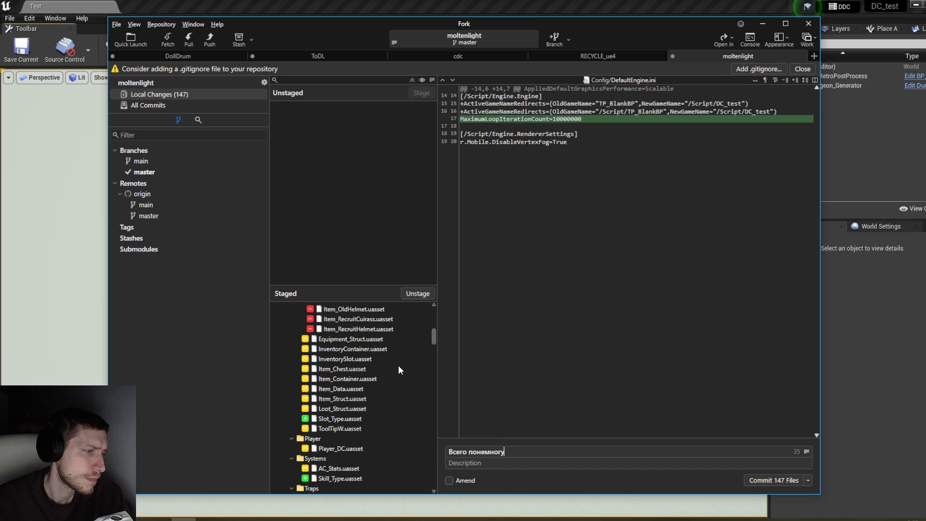
scroll(392, 360, "down", 5)
mouse_move(433, 357)
left_mouse_down()
mouse_move(444, 477)
mouse_move(438, 331)
left_mouse_up()
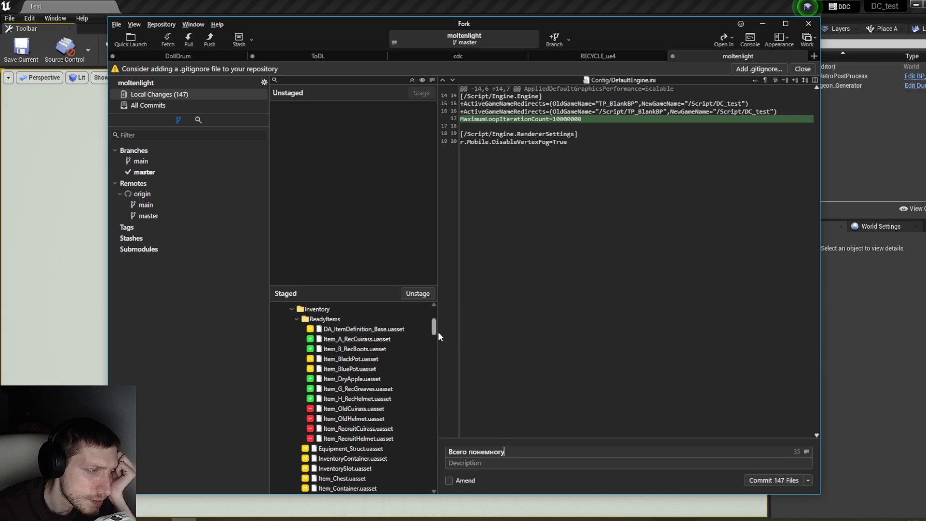
mouse_move(437, 331)
left_mouse_down()
mouse_move(436, 315)
mouse_move(428, 331)
left_mouse_up()
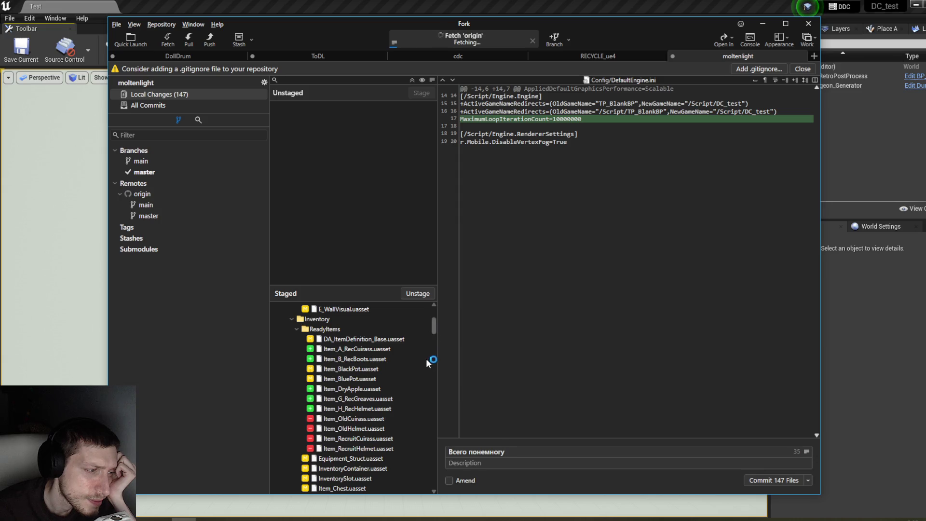
scroll(417, 351, "down", 3)
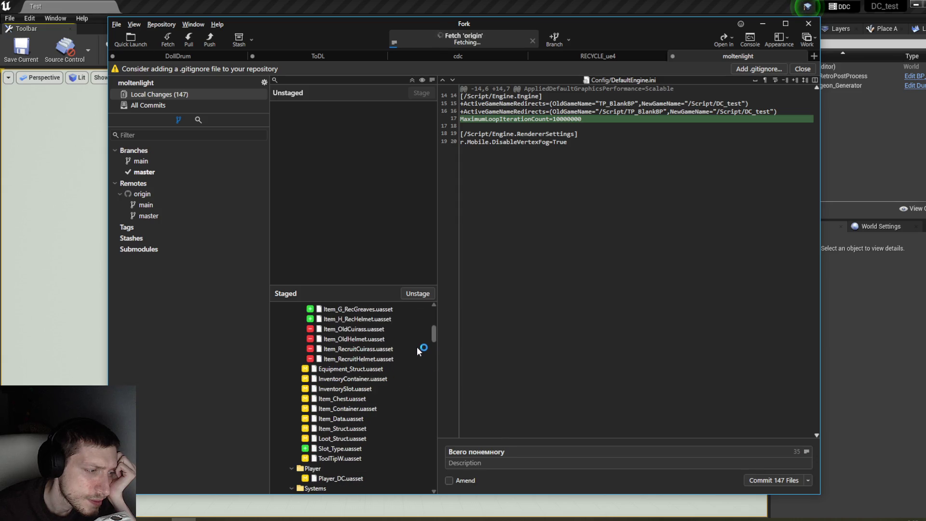
scroll(417, 350, "down", 10)
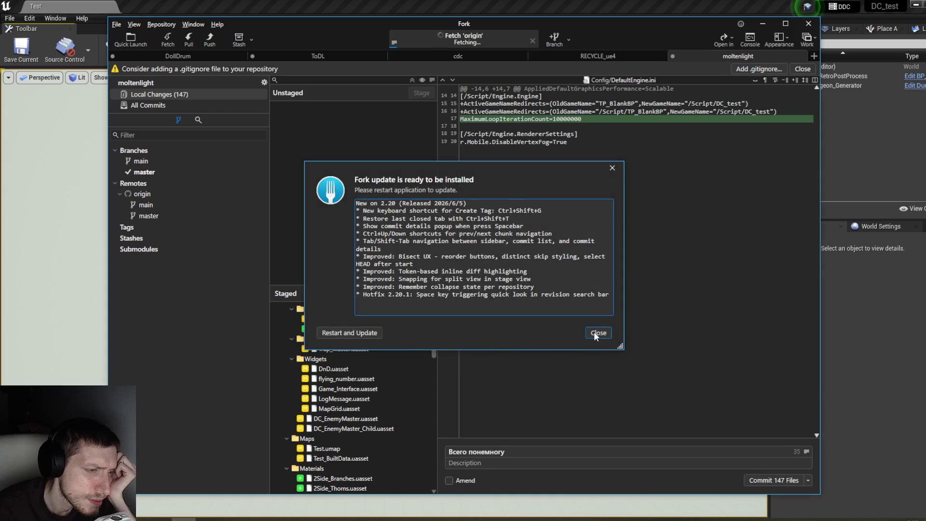
Dismiss the update notice, commit the 147 staged files, and select the new 'Всего понемногу' commit.
left_click(598, 332)
left_click(767, 480)
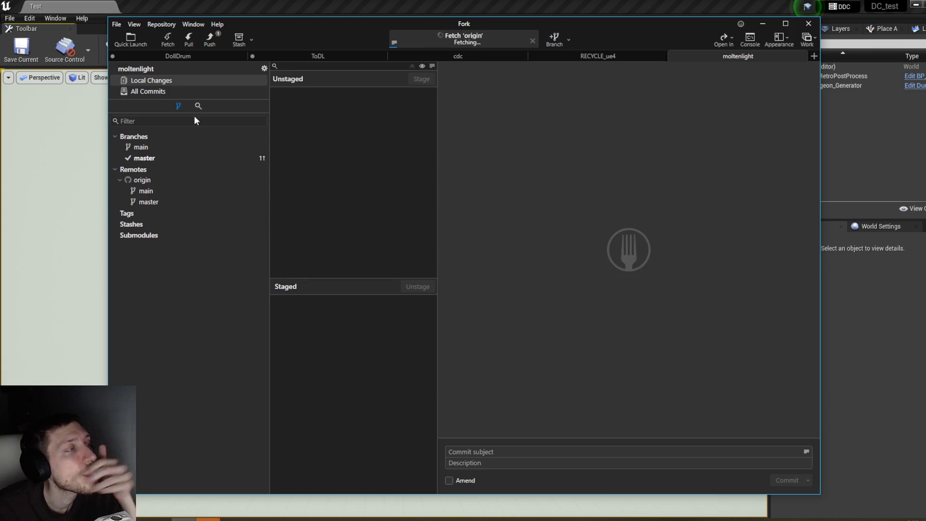
left_click(192, 92)
left_click(390, 69)
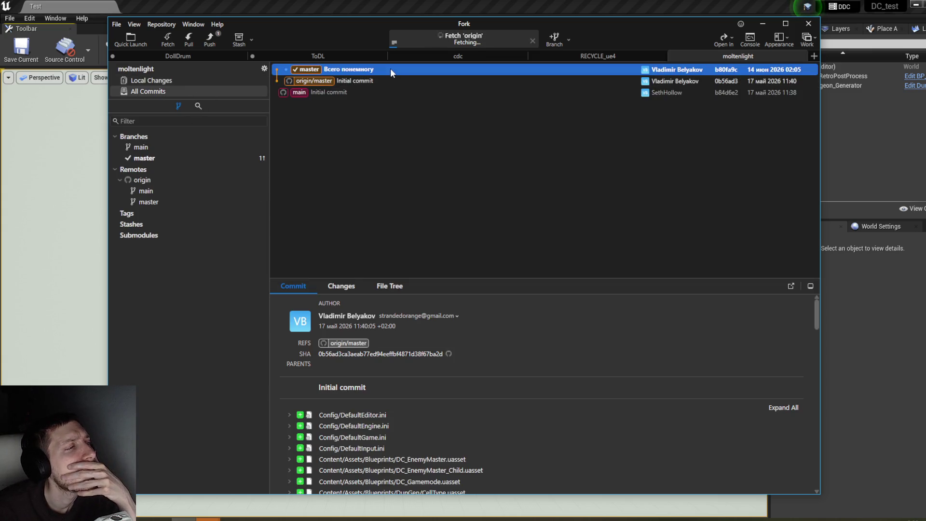
Push master to origin, move the GitHub sign-in prompt aside, and return to Unreal.
left_click(207, 45)
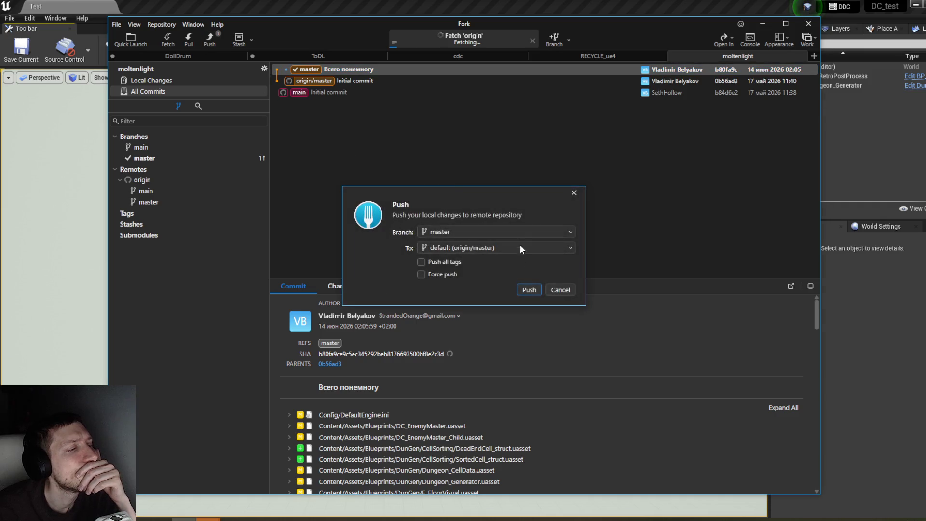
left_click(529, 288)
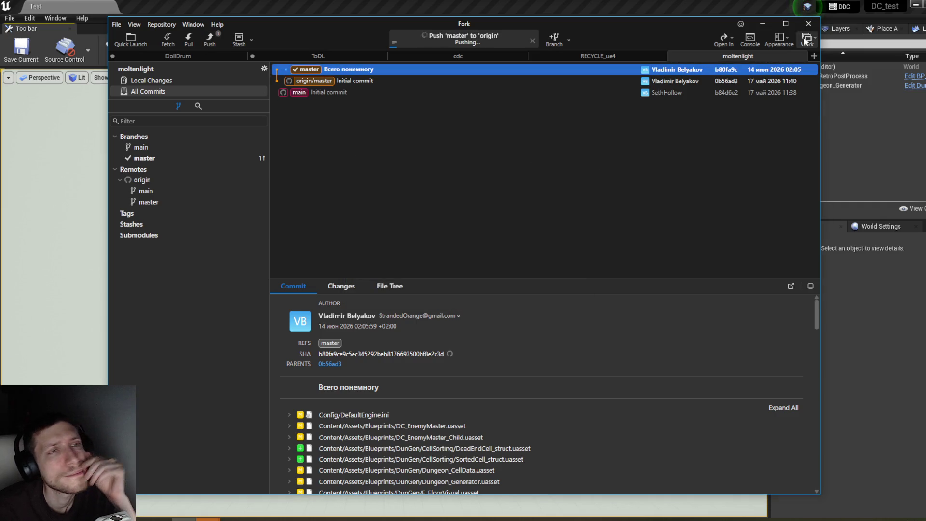
left_click(764, 25)
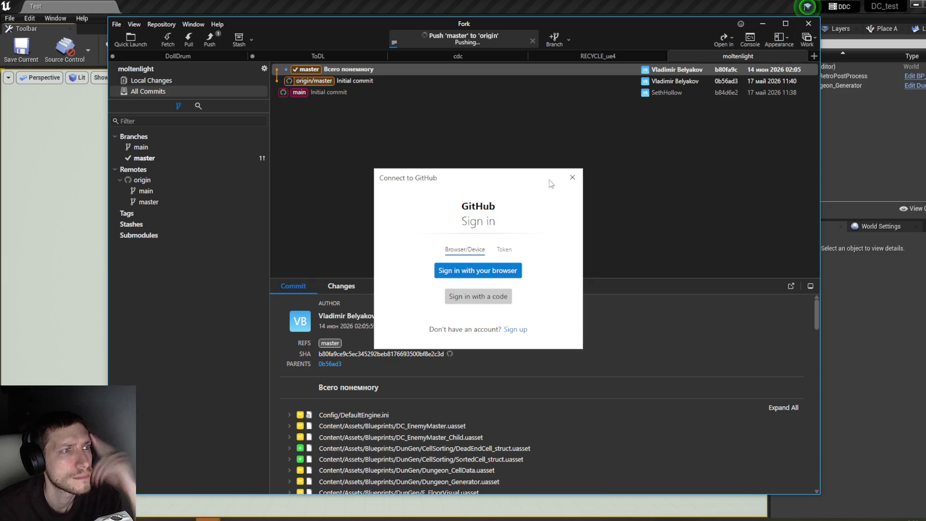
left_click_drag(525, 178, 693, 181)
left_click(739, 180)
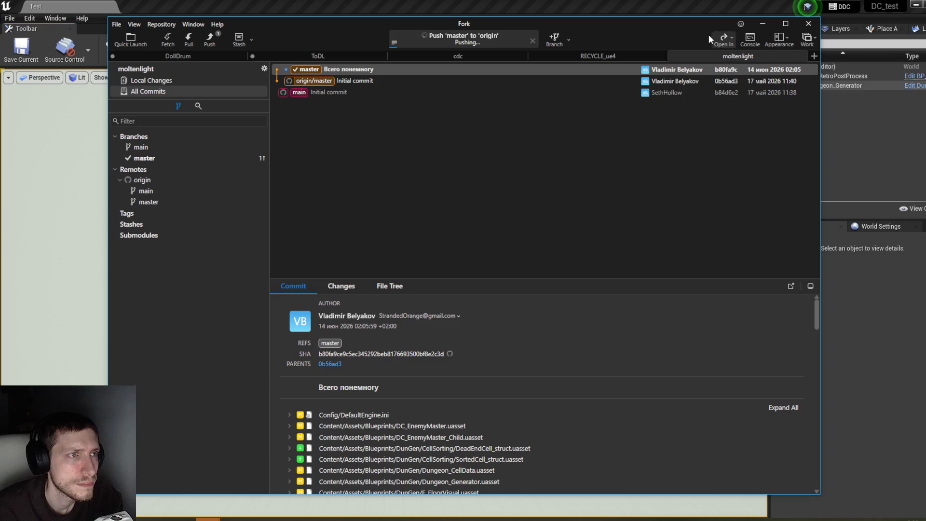
left_click_drag(337, 23, 793, 105)
key("alt+Tab")
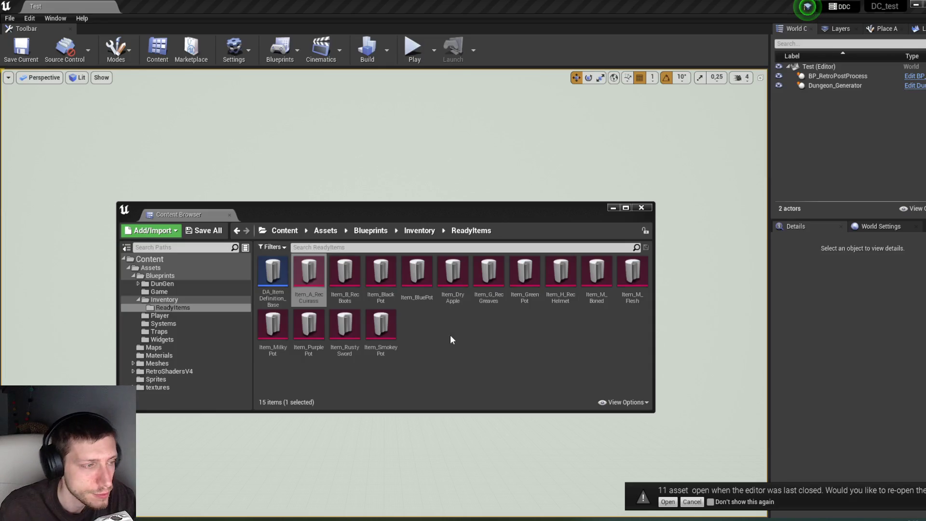
Open Item_A_RecCuirass to see its empty Item Data (None, 0), then minimize its editor.
double_click(311, 300)
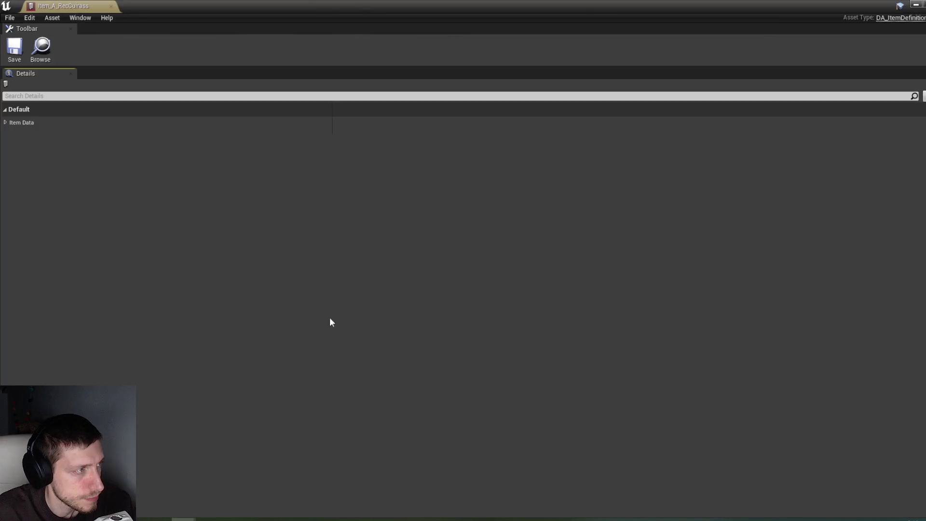
left_click(6, 123)
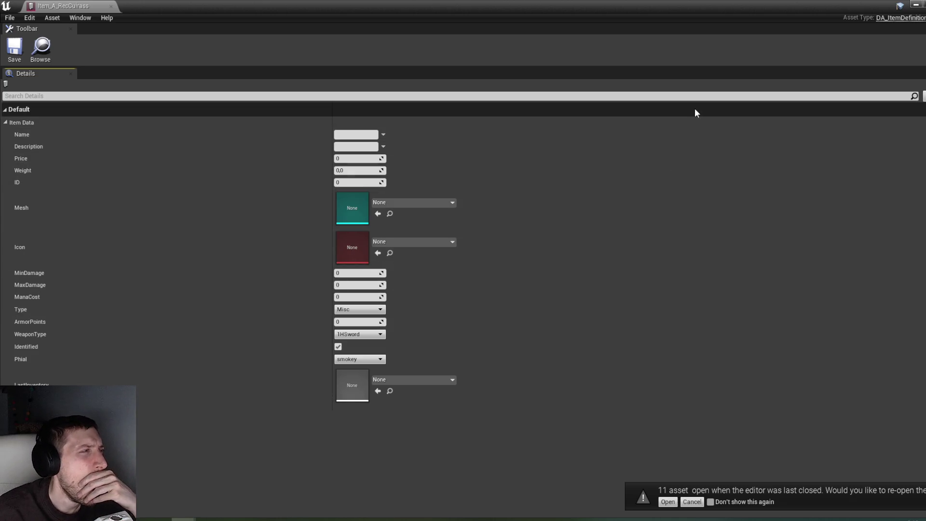
left_click(916, 5)
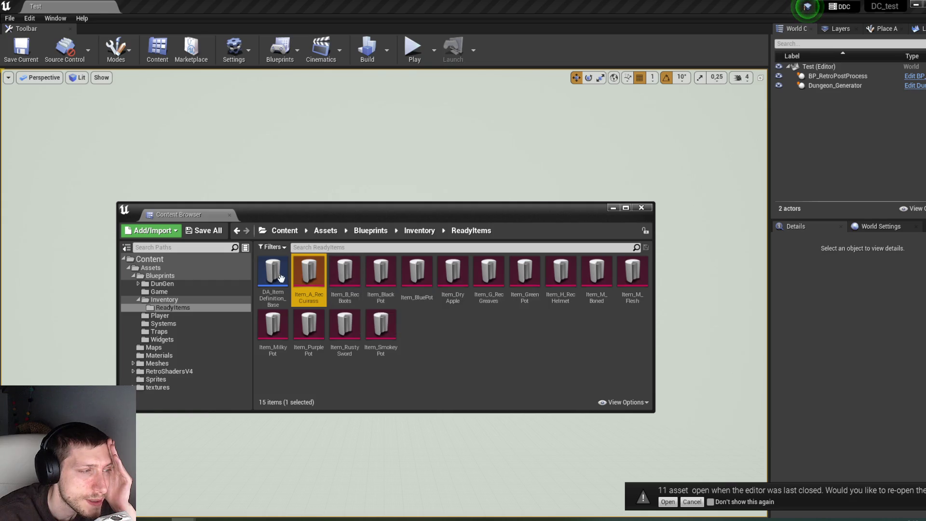
left_click(334, 275)
Open Item_B_RecBoots to confirm its empty Item Data, then close its tab and the editor window.
double_click(334, 275)
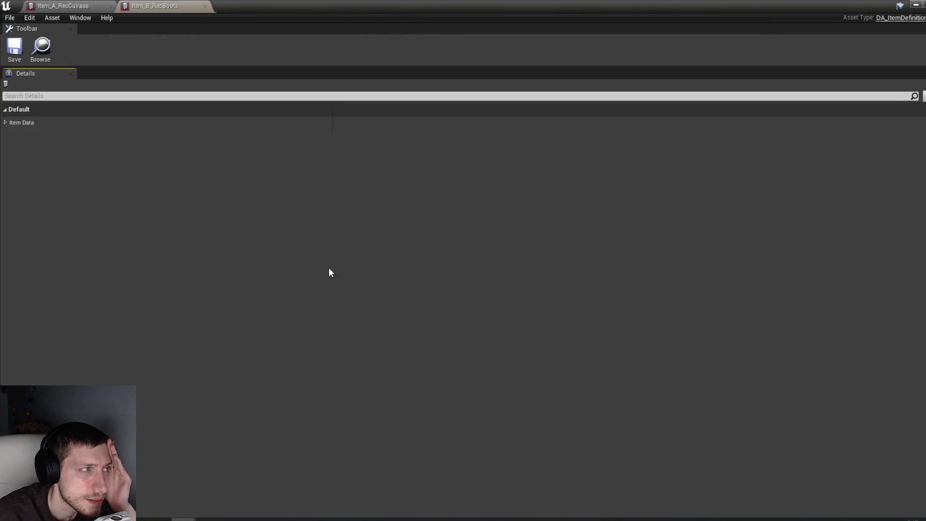
left_click(6, 123)
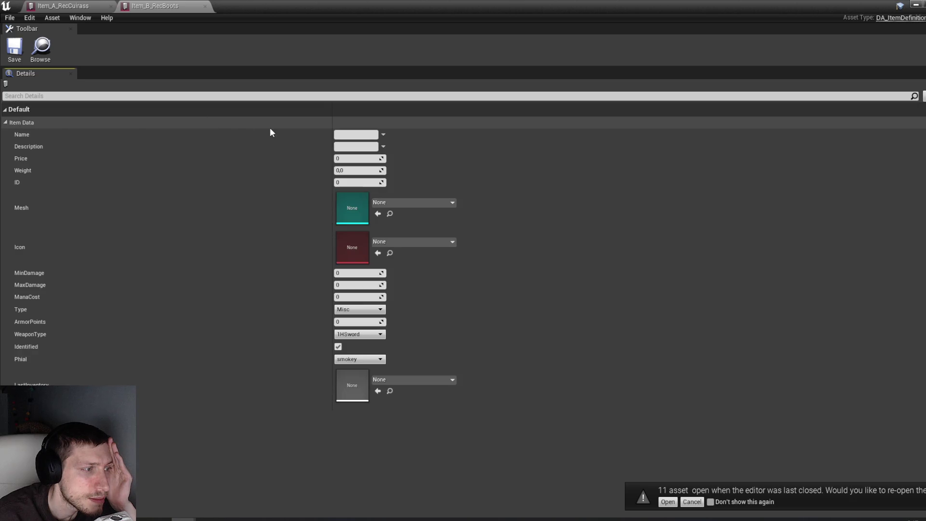
left_click(204, 7)
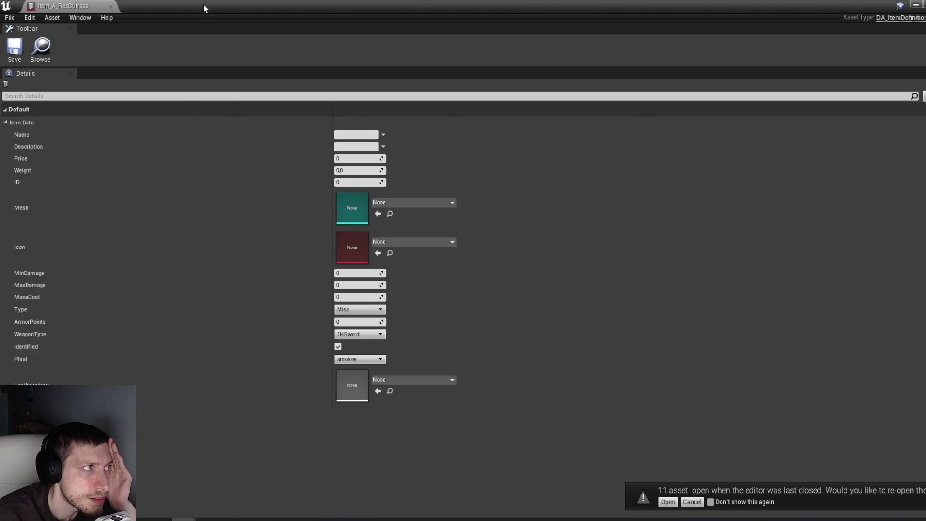
left_click(923, 4)
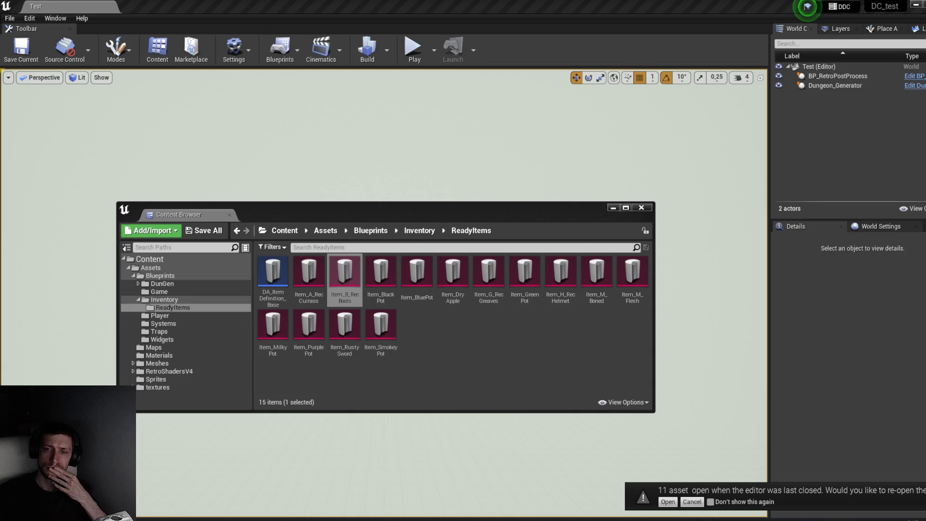
right_click(372, 285)
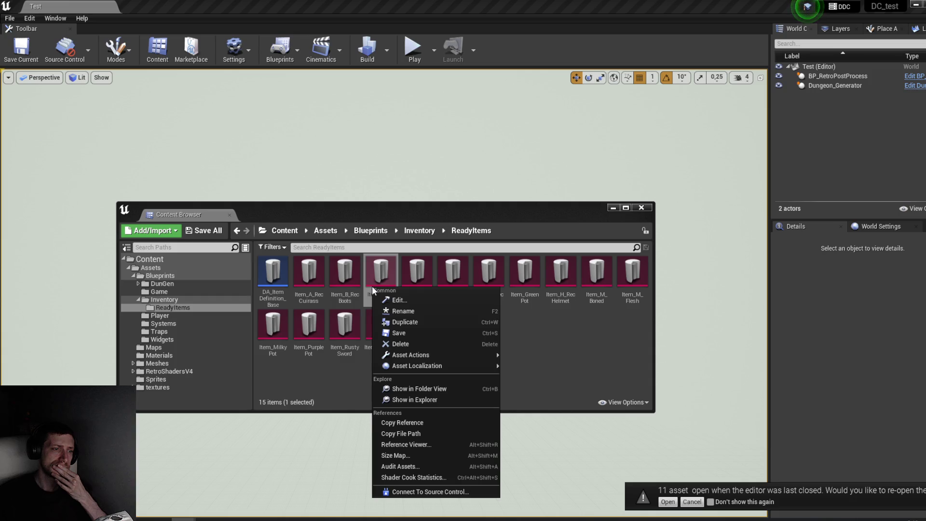
mouse_move(438, 356)
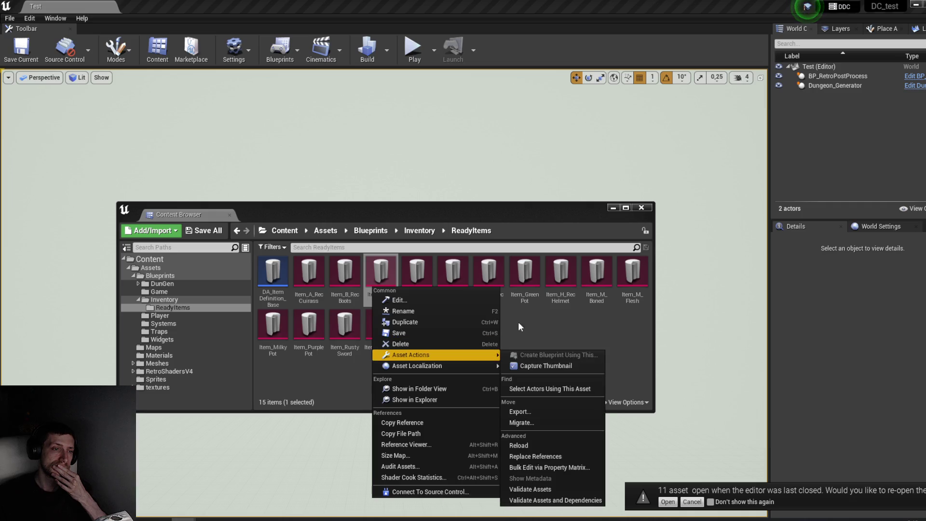
left_click(542, 316)
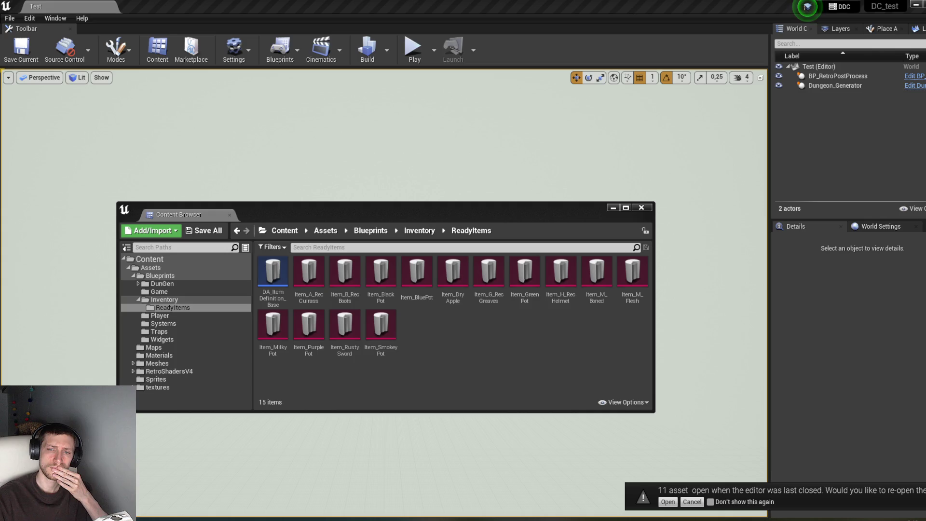
right_click(602, 278)
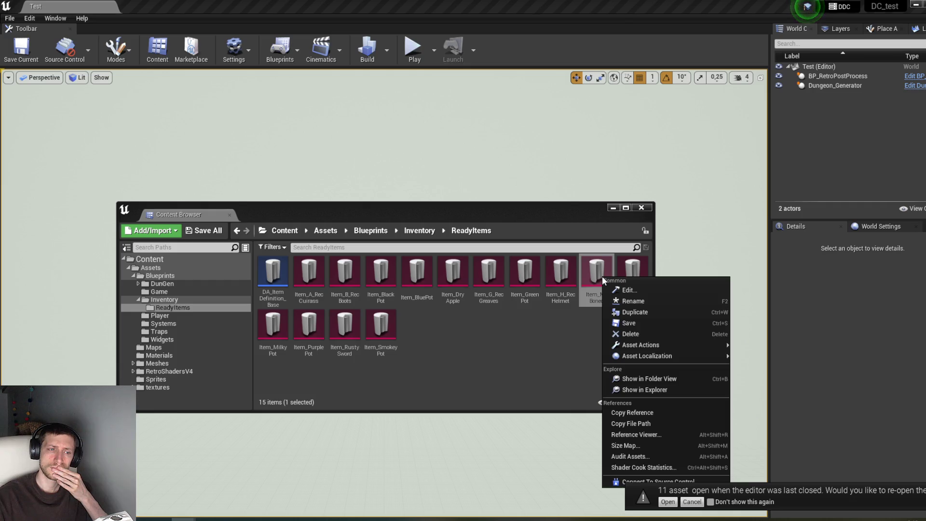
Run an asset audit on Item_M_Boned, keeping the Editor platform, then close the audit.
left_click(635, 457)
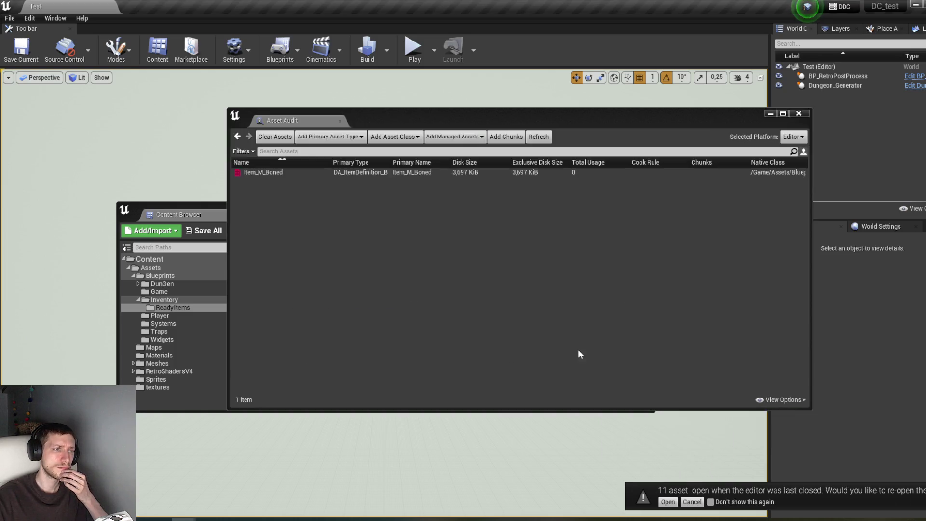
left_click(385, 170)
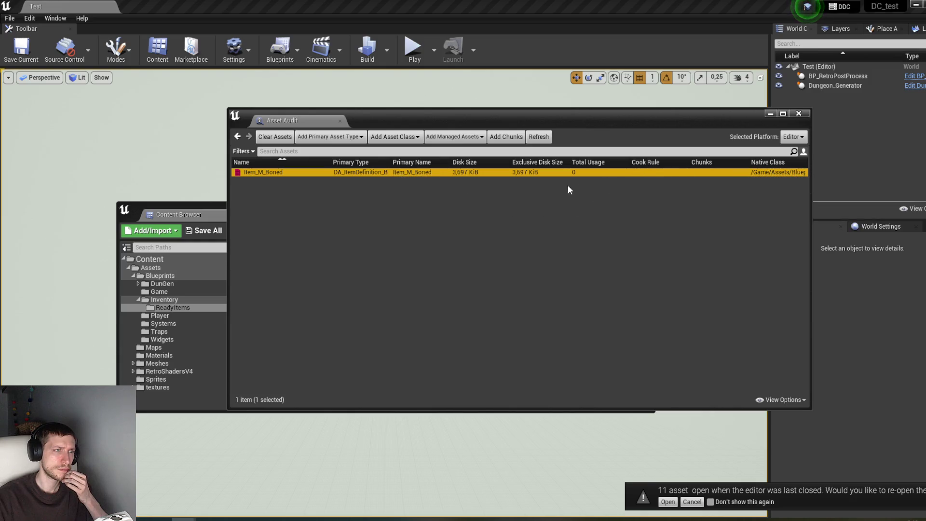
left_click(357, 138)
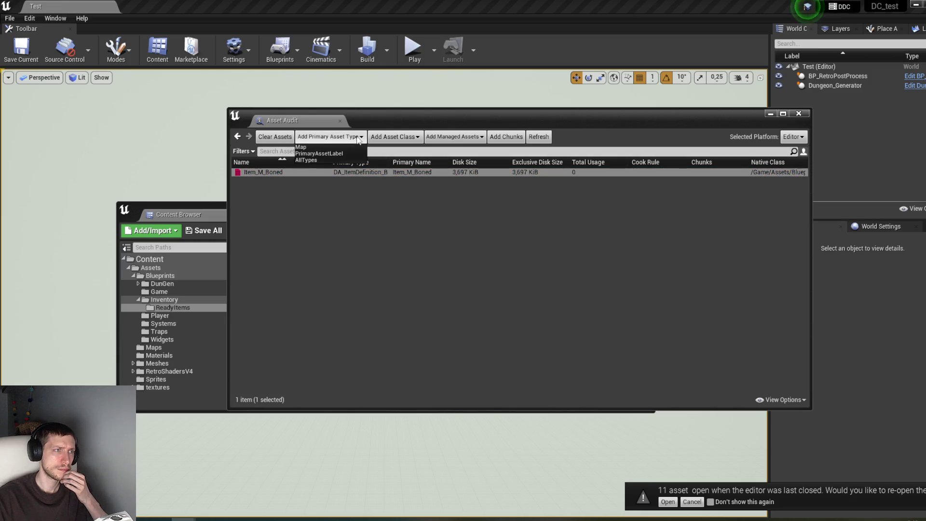
left_click(418, 137)
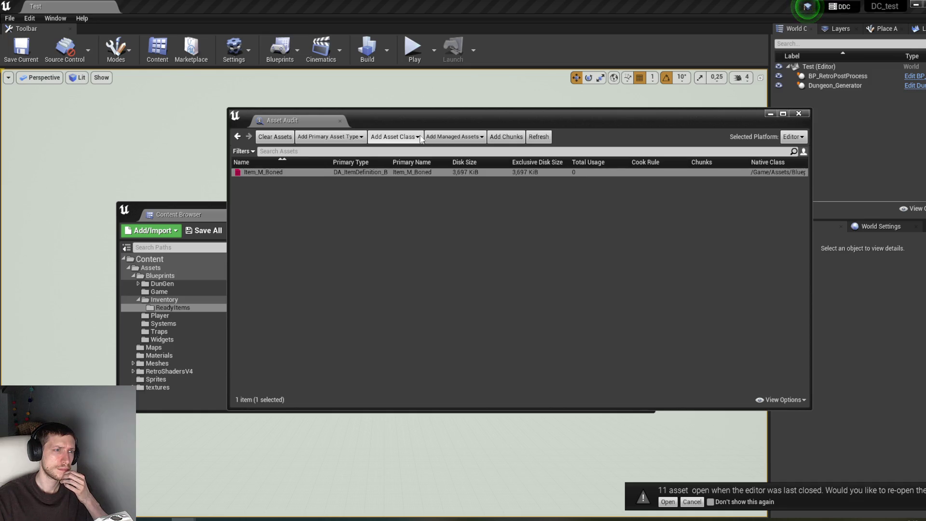
left_click(545, 138)
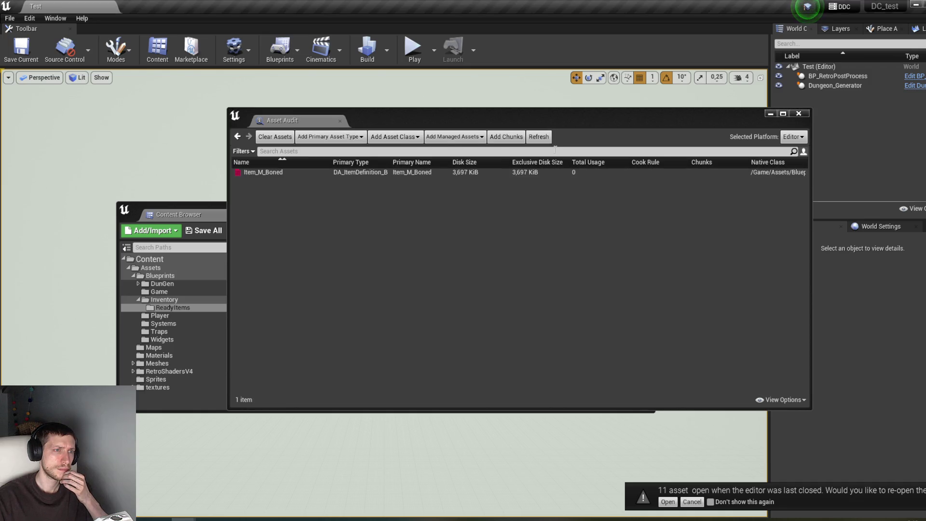
left_click(478, 173)
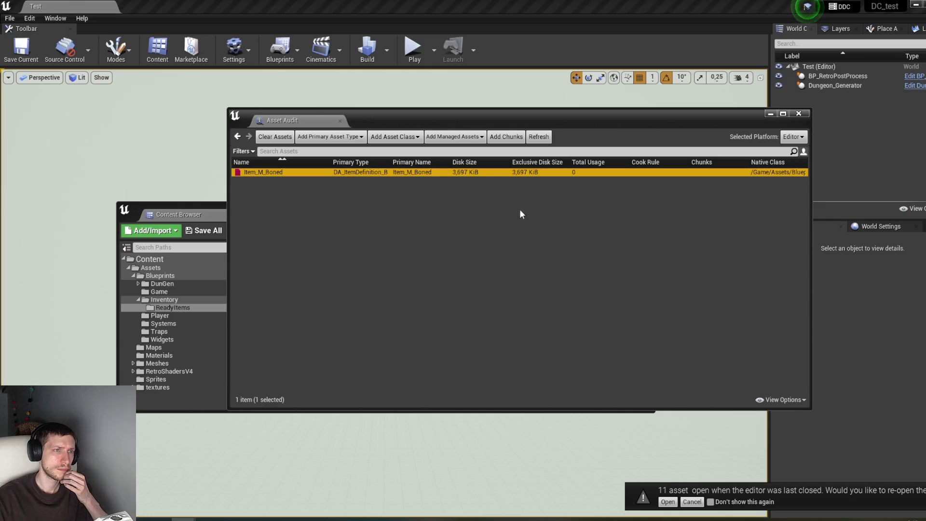
left_click(539, 138)
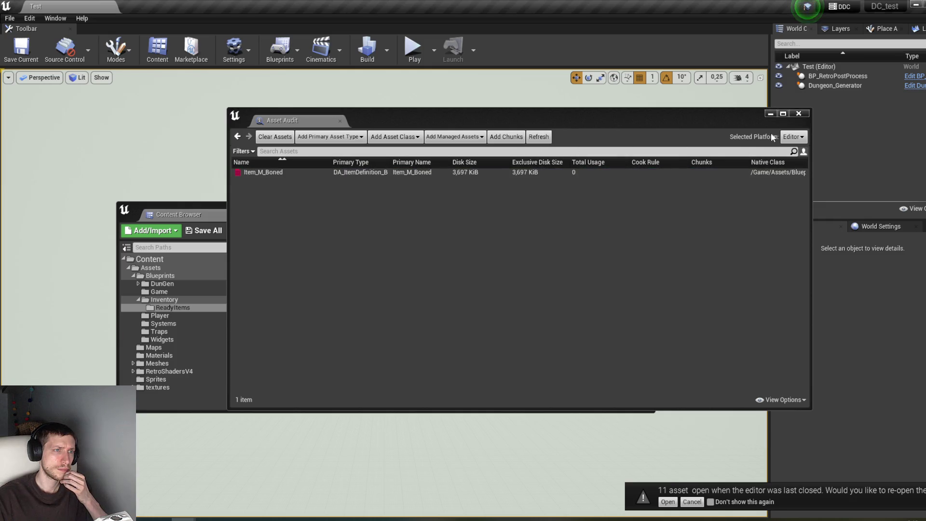
left_click(794, 138)
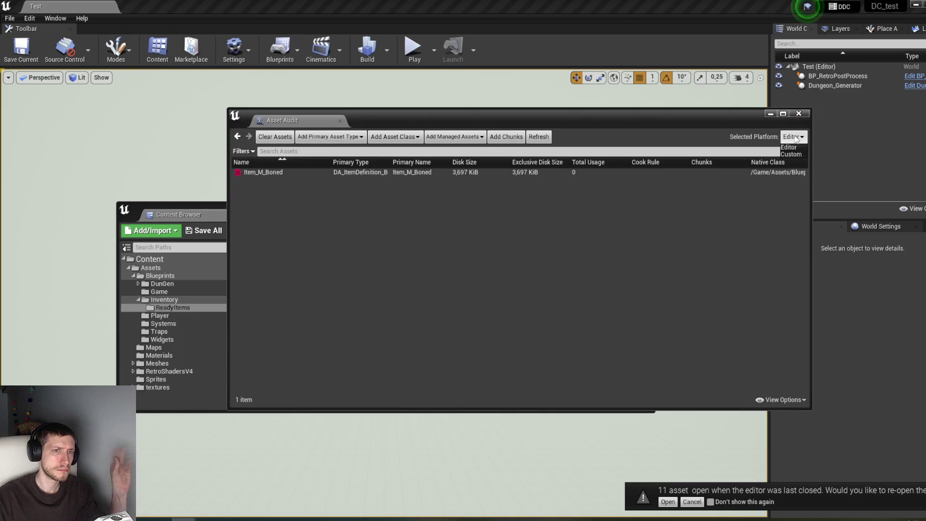
left_click(794, 138)
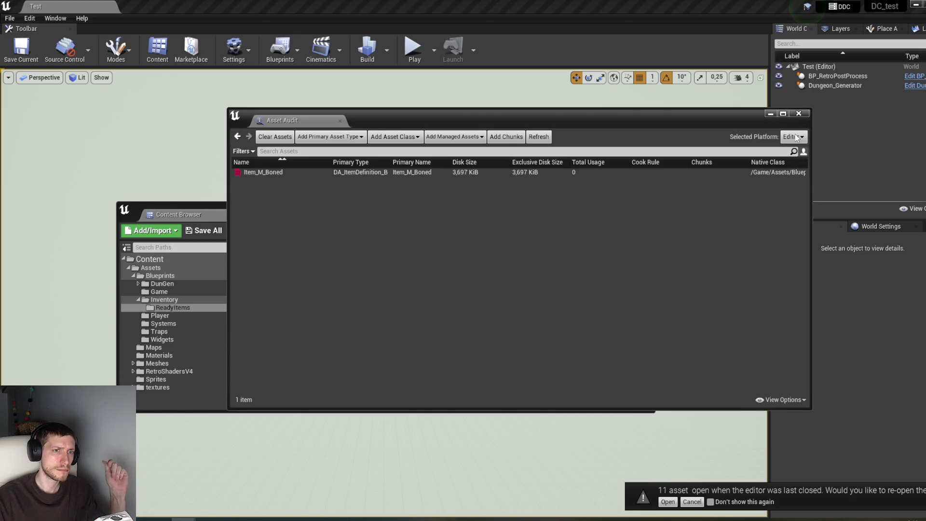
left_click(443, 254)
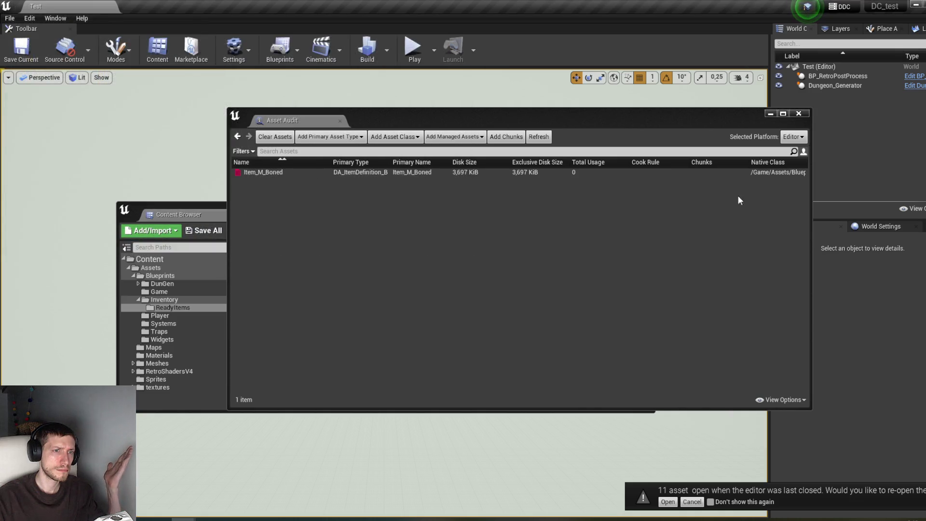
left_click(798, 114)
Check Item_M_Boned's populated data (Name Bone), close it, and open Item_A_RecCuirass.
double_click(595, 270)
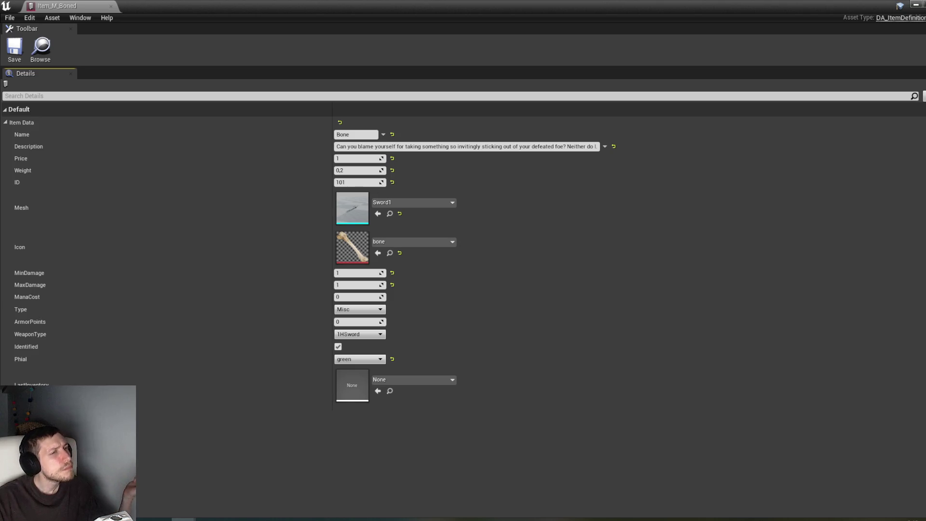
key("ctrl+w")
double_click(316, 281)
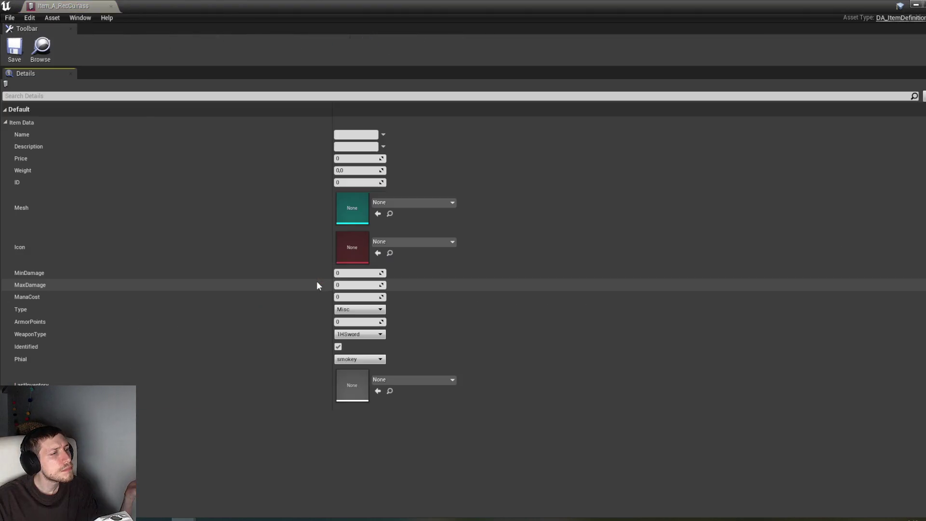
Audit all 14 ReadyItems item assets together and refresh to list their disk sizes.
left_click(921, 5)
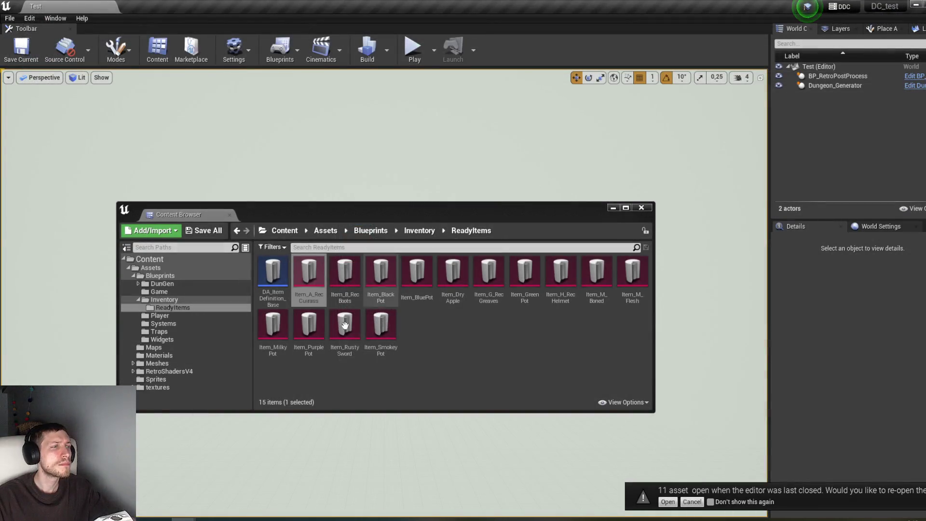
left_click(309, 275)
left_click(386, 337, "shift")
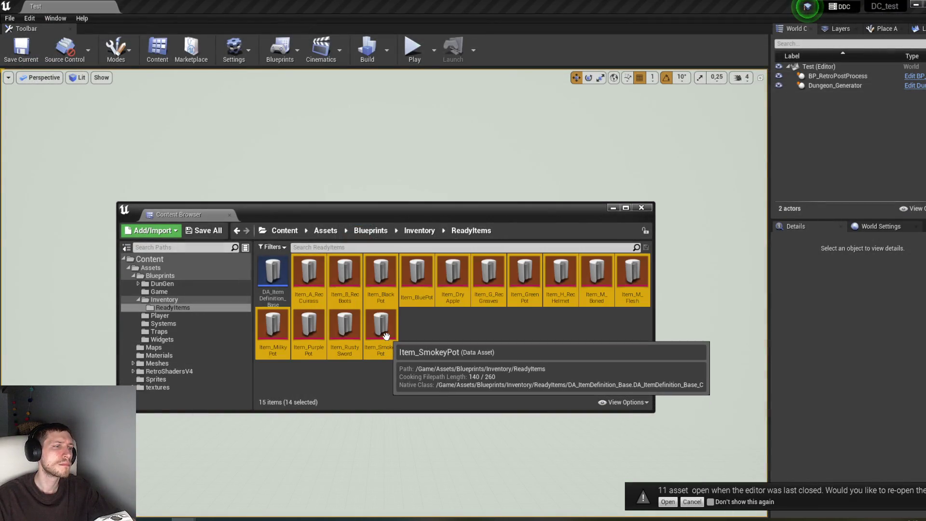
right_click(385, 336)
left_click(450, 307)
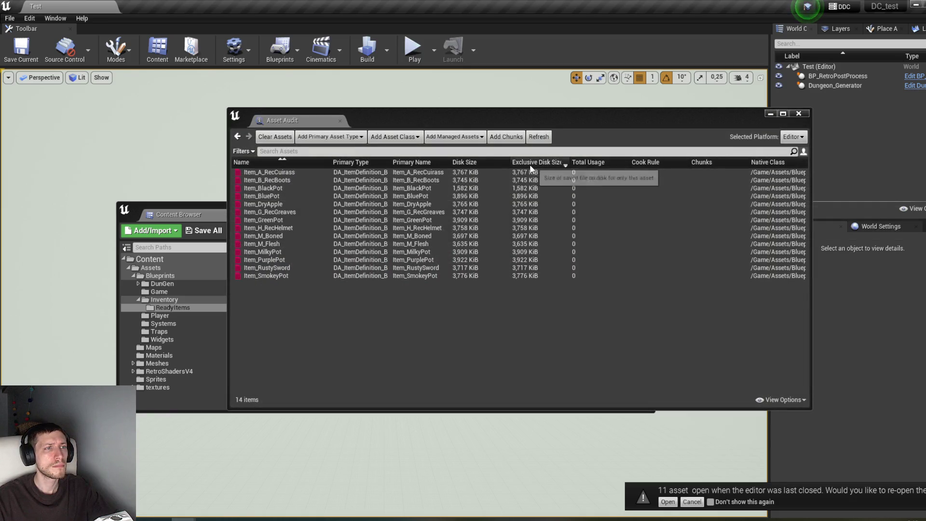
left_click(463, 173)
left_click(431, 277, "shift")
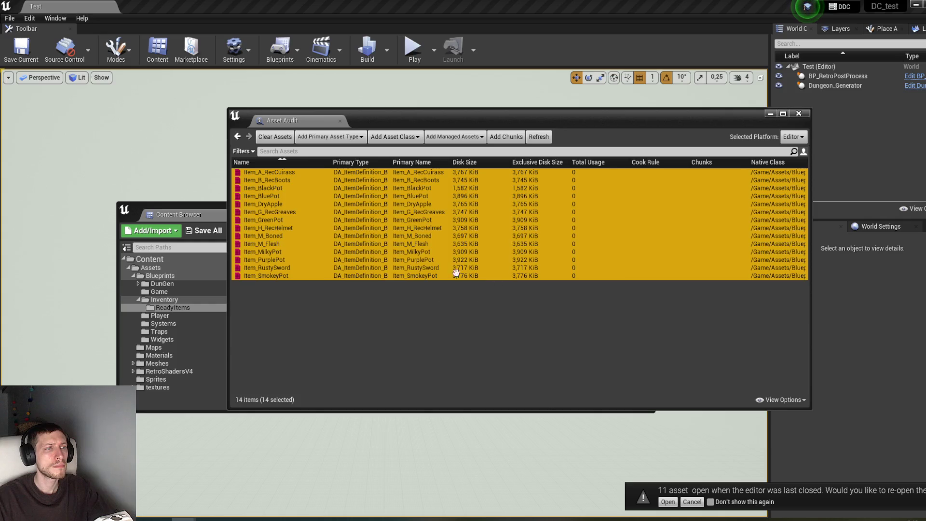
left_click(539, 136)
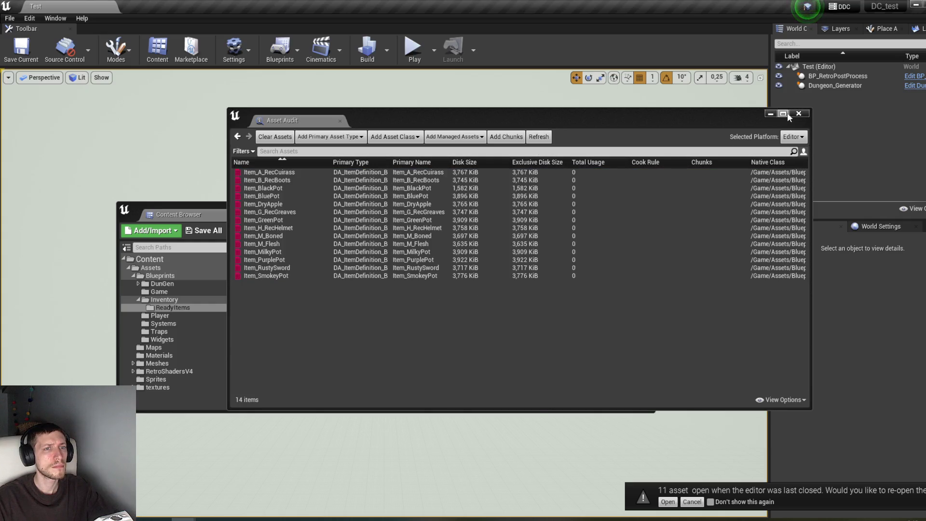
Close the audit and open Item_DryApple, whose Item Data is empty (Price 0, Mesh None).
left_click(799, 113)
left_click(462, 283)
double_click(464, 282)
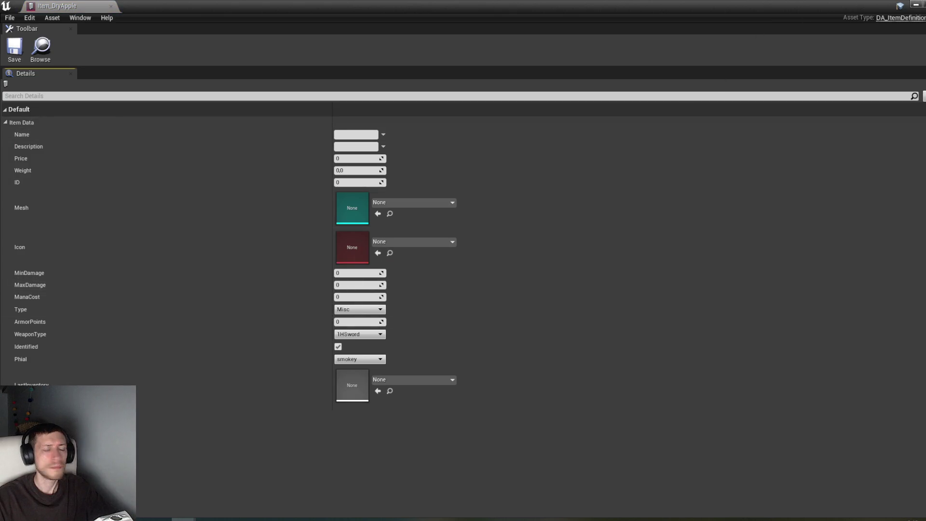
Close Item_DryApple, then inspect and close Item_G_RecGreaves and Item_M_Boned.
key("ctrl+w")
double_click(499, 294)
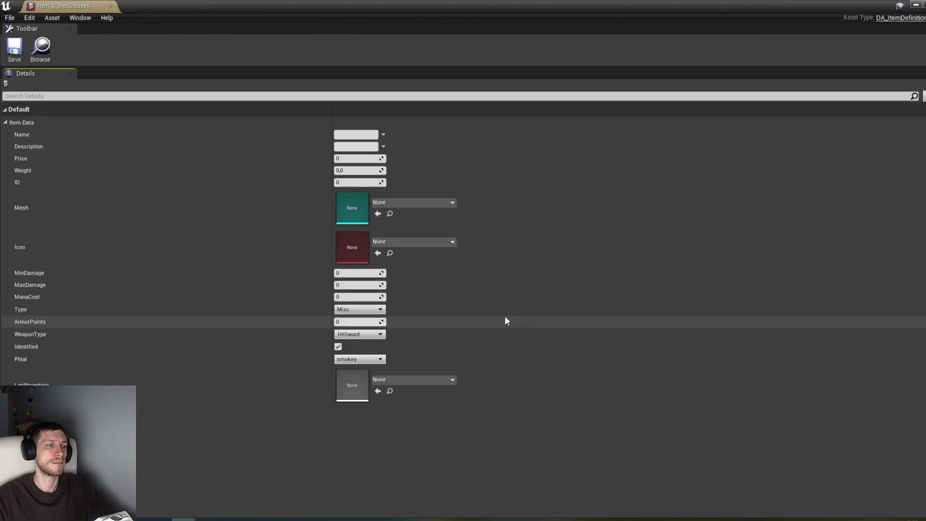
left_click(916, 5)
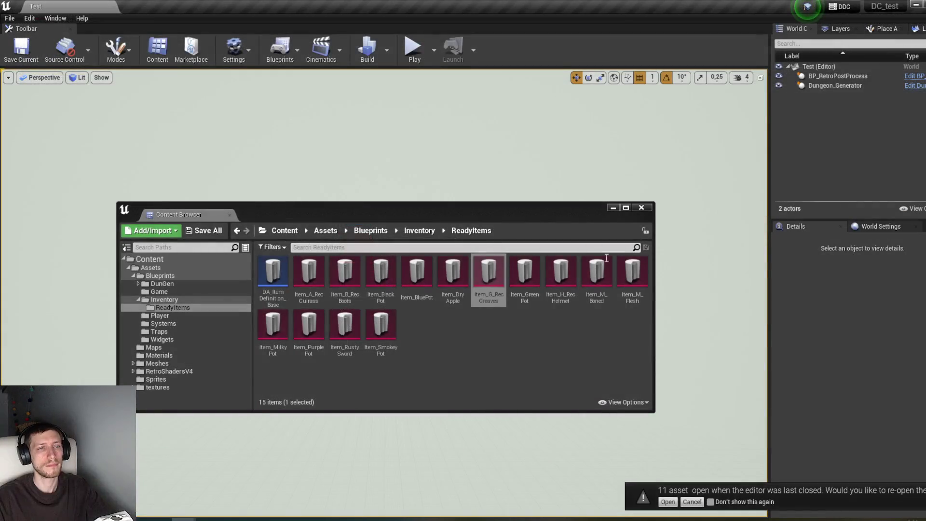
double_click(598, 284)
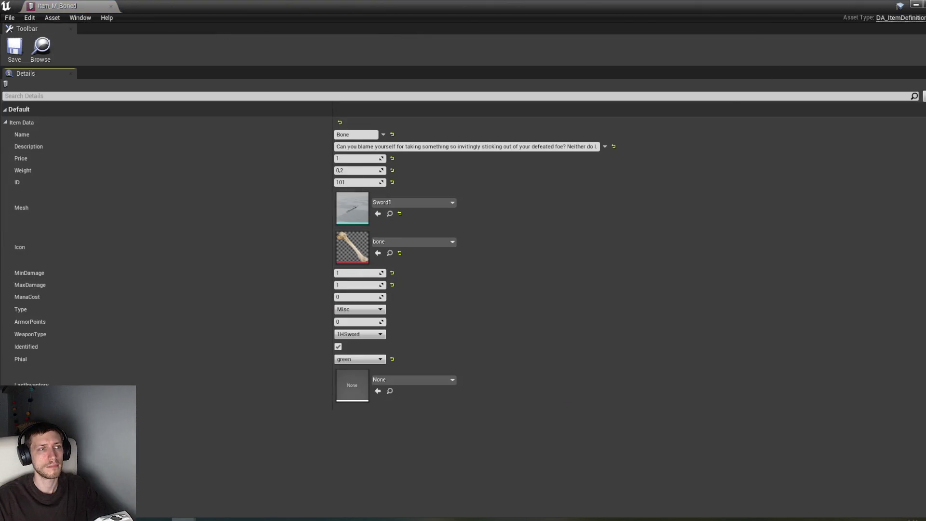
key("ctrl+w")
Inspect and close Item_M_Flesh, Item_H_RecHelmet, Item_M_Boned and Item_RustySword in turn.
double_click(634, 284)
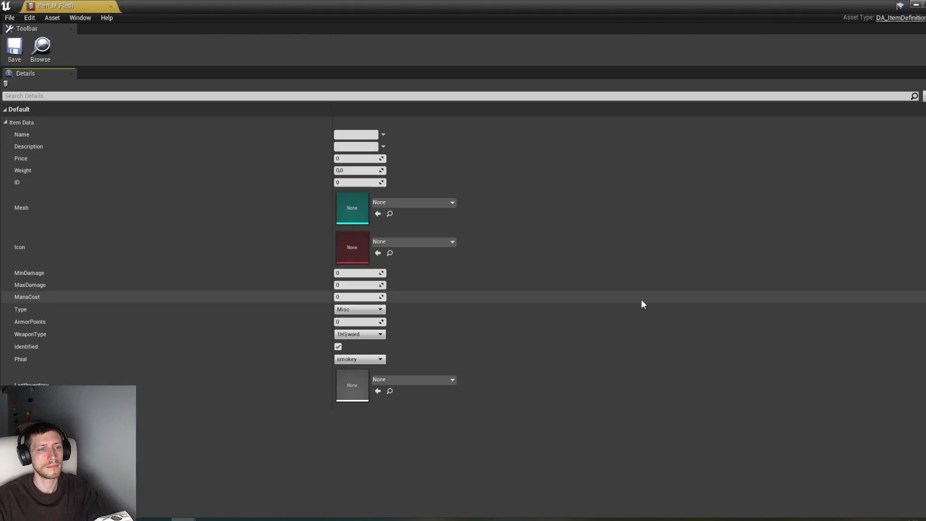
left_click(916, 5)
double_click(562, 284)
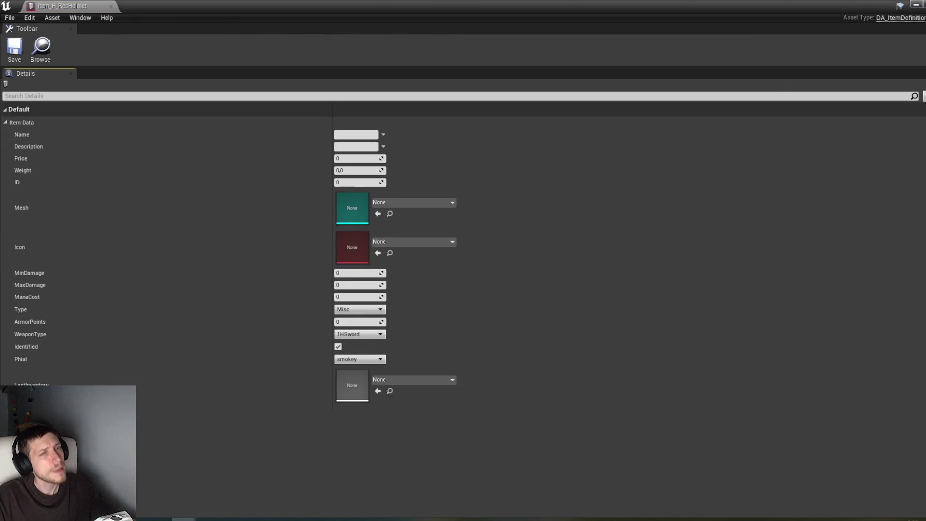
left_click(916, 4)
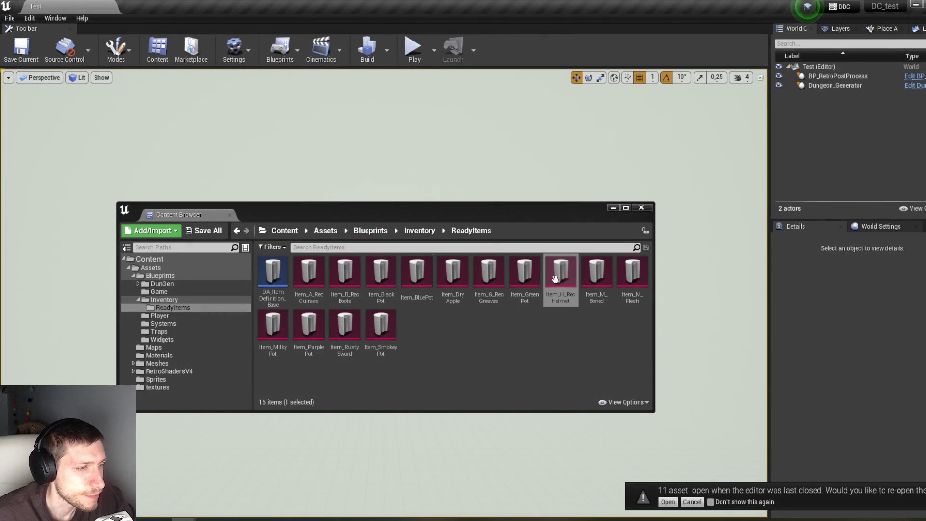
double_click(594, 282)
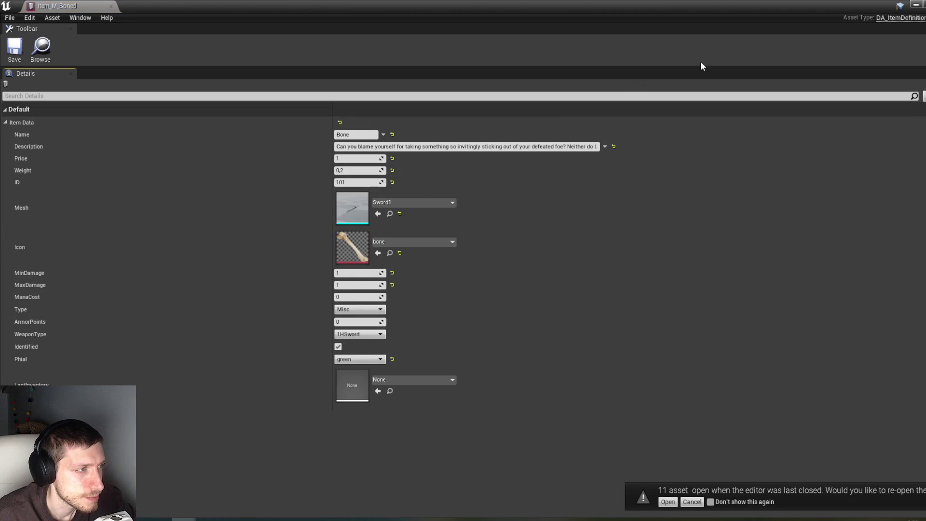
left_click(916, 4)
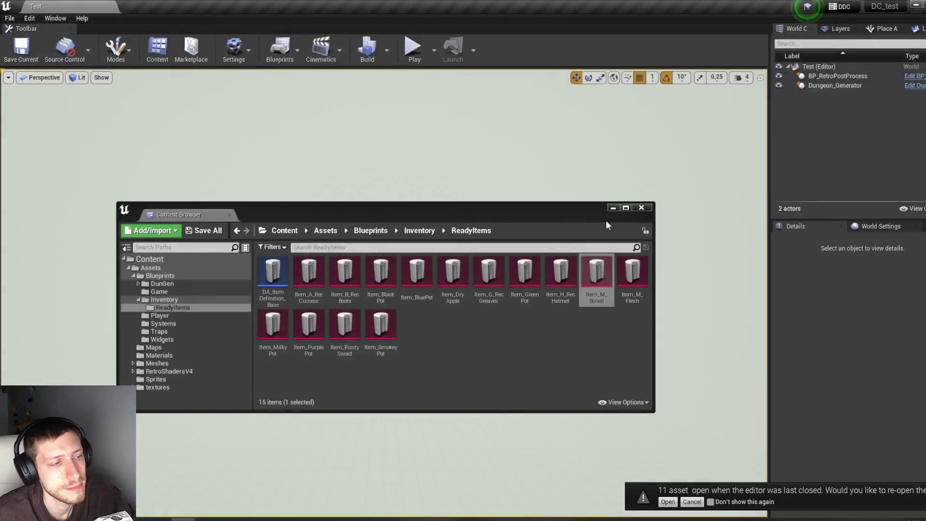
double_click(380, 332)
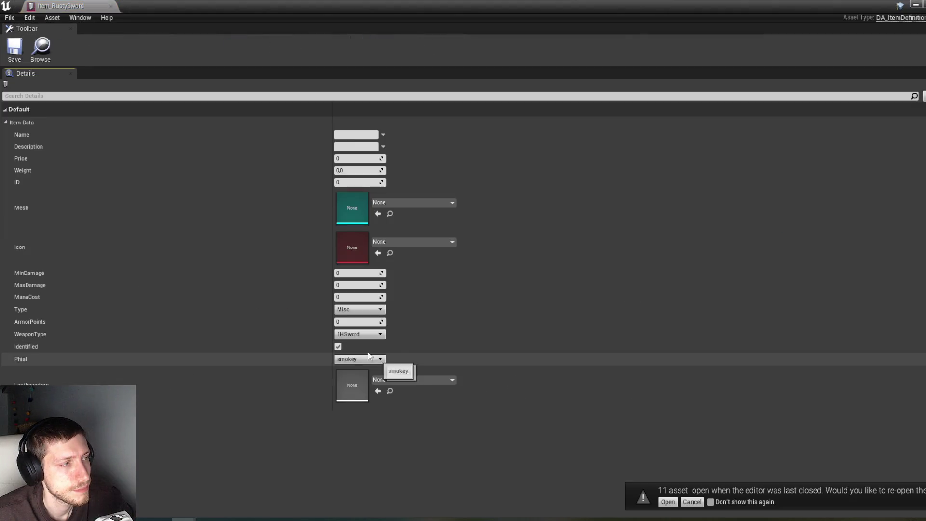
left_click(916, 5)
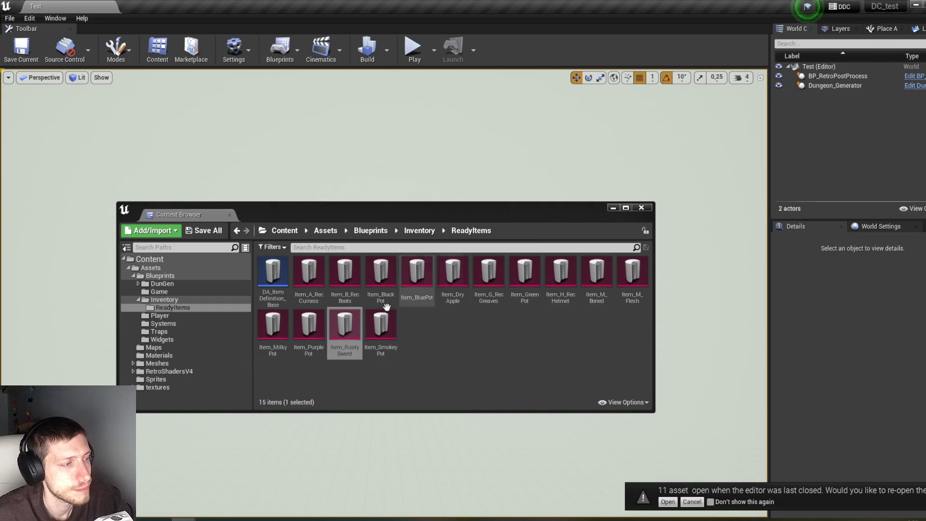
Audit Item_RustySword and reopen it twice; its item fields are still empty.
right_click(341, 328)
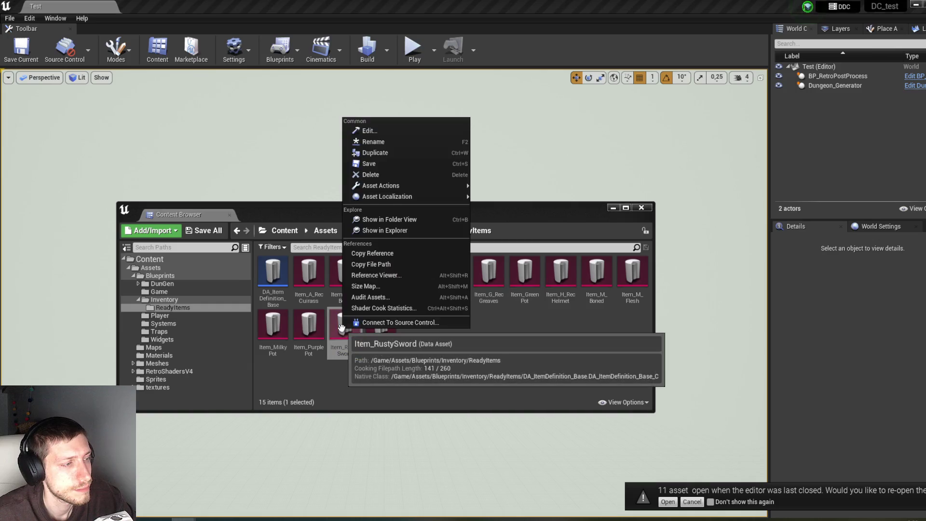
left_click(401, 299)
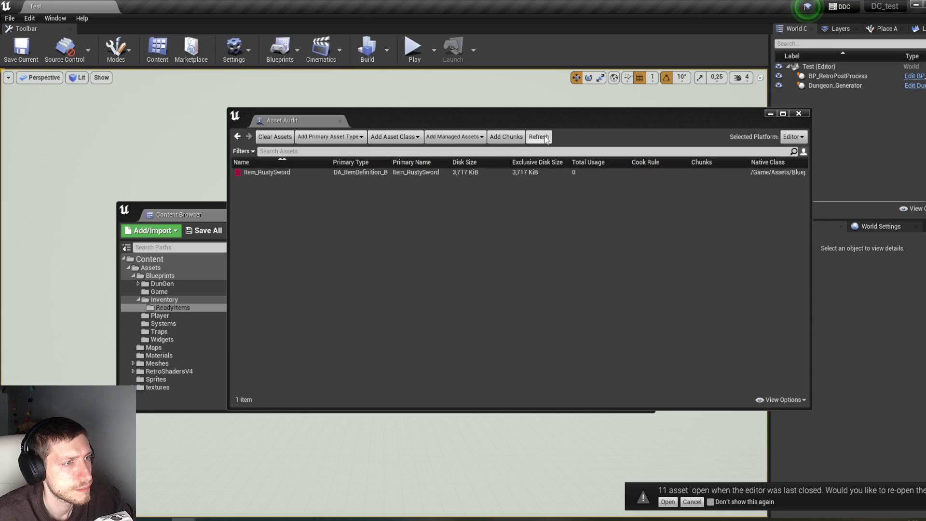
left_click(799, 113)
double_click(340, 333)
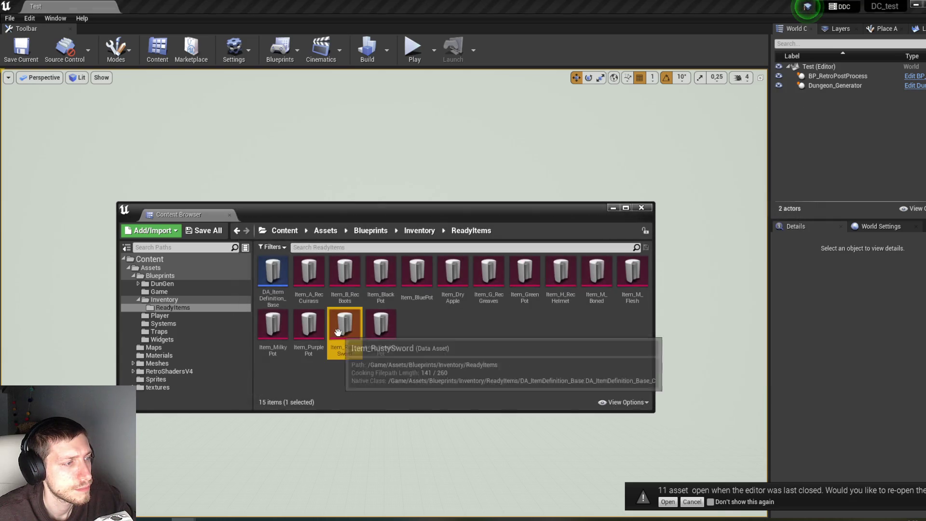
key("alt+Tab")
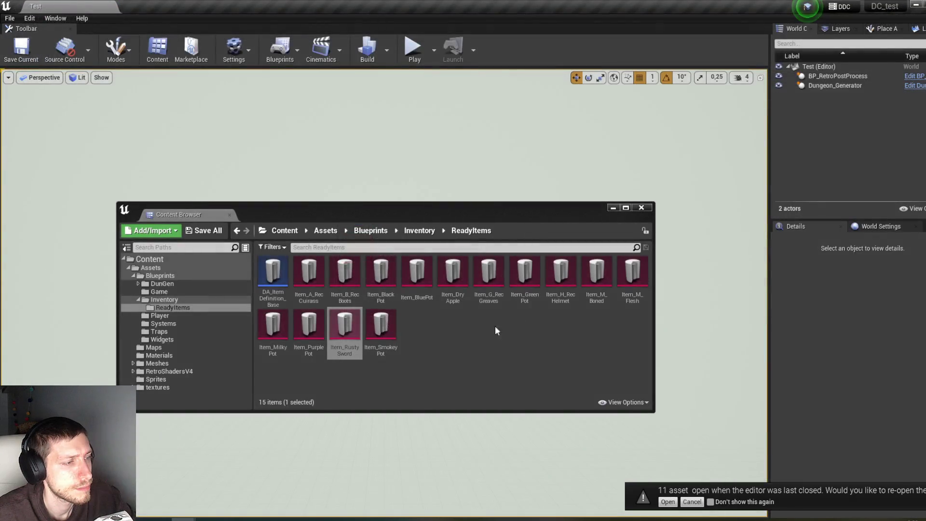
double_click(351, 330)
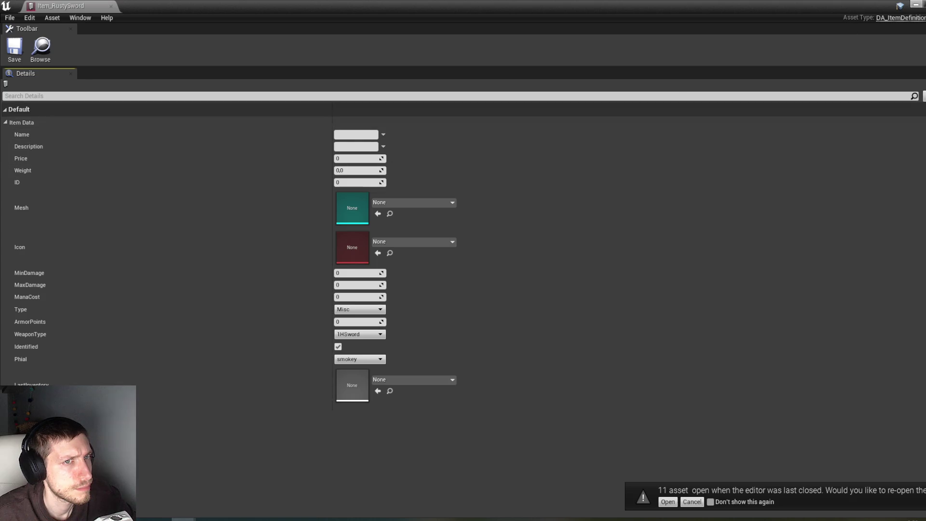
key("alt+Tab")
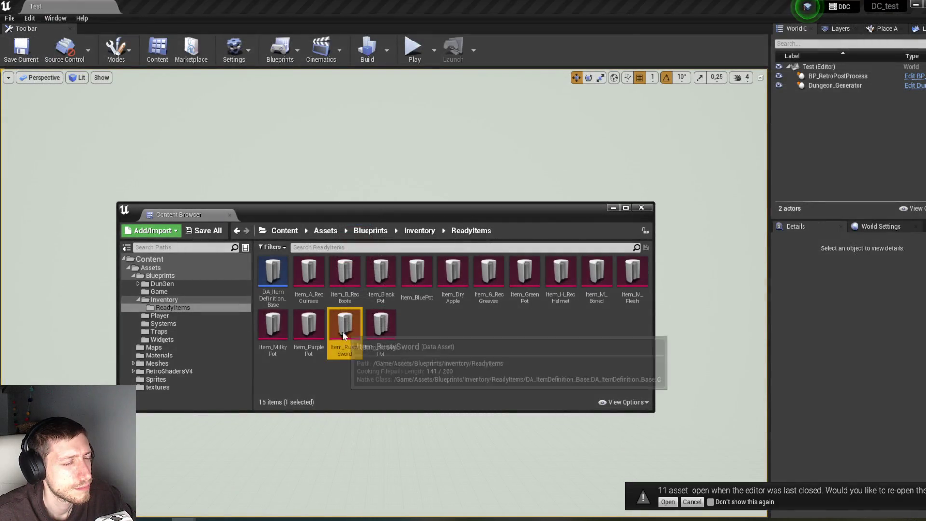
Validate Item_RustySword (1 checked, 1 passed, 0 failed) and reopen it; fields still show defaults.
right_click(343, 328)
mouse_move(468, 199)
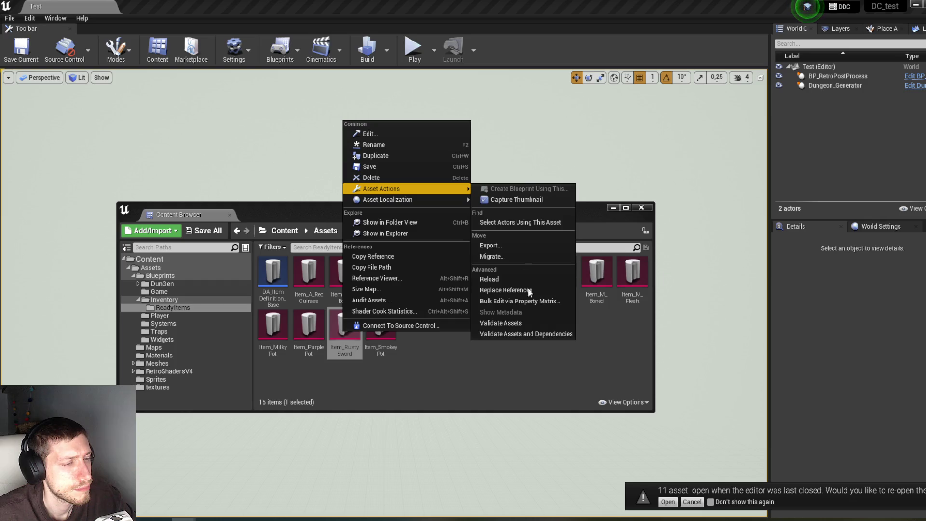
left_click(532, 324)
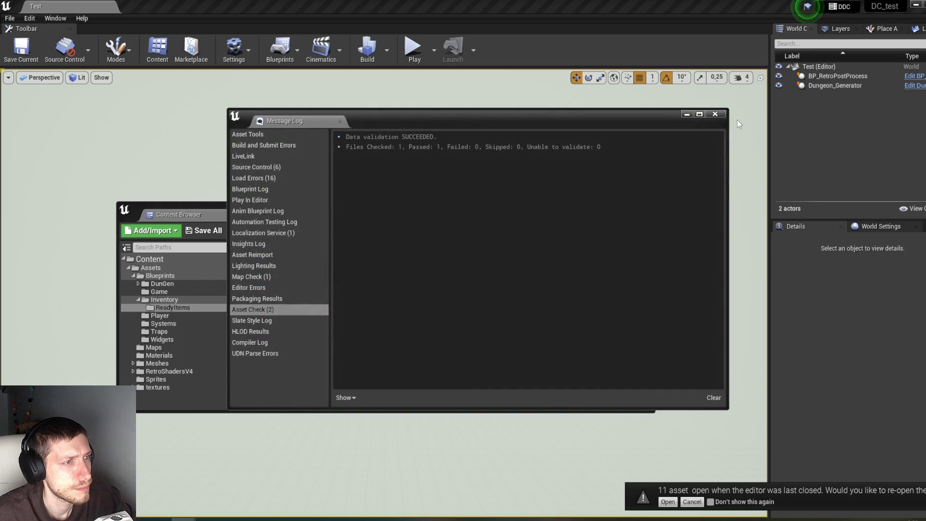
left_click(715, 114)
double_click(351, 333)
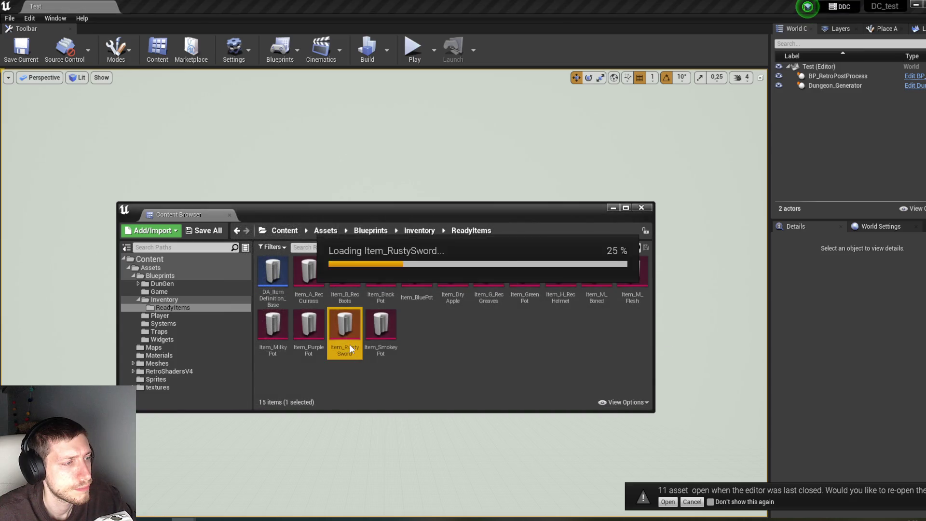
key("alt+Tab")
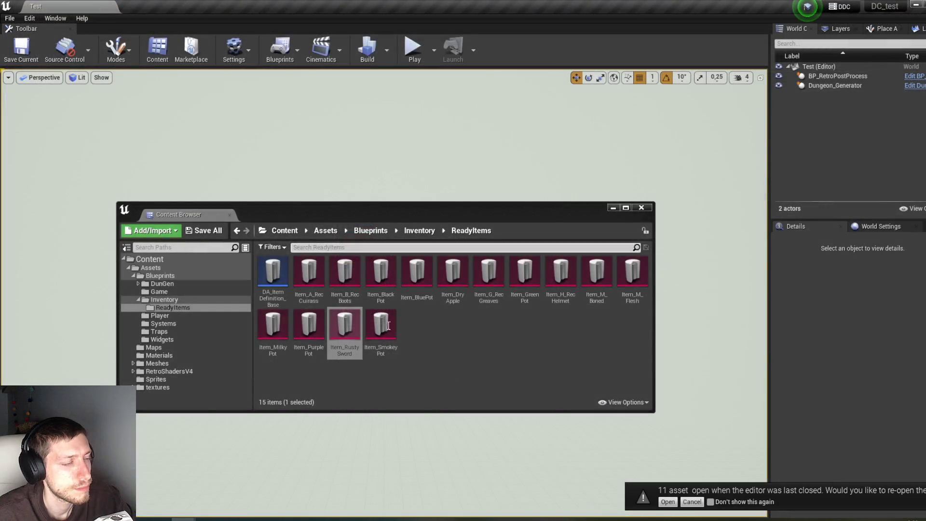
right_click(343, 333)
Reload Item_RustySword and confirm it shows Rusty Sword, Price 7, Weapon, 1HSword.
mouse_move(467, 200)
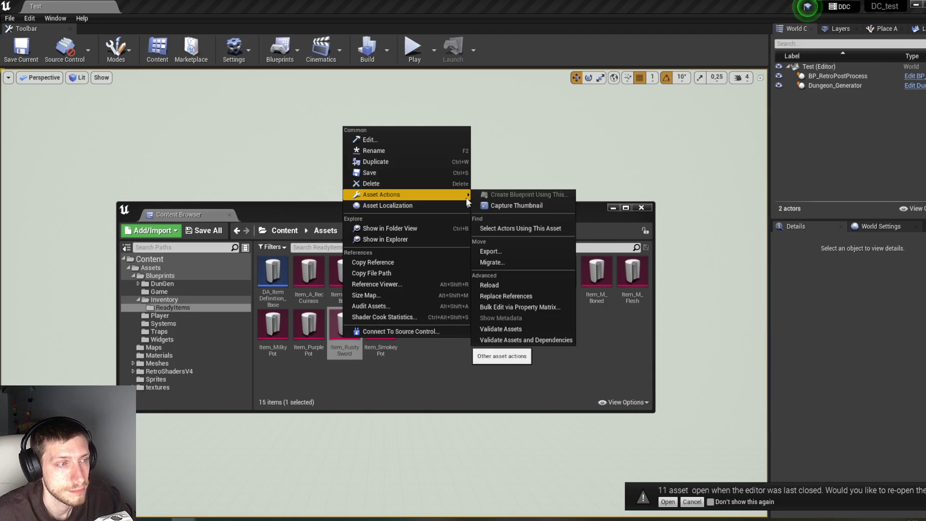
left_click(528, 286)
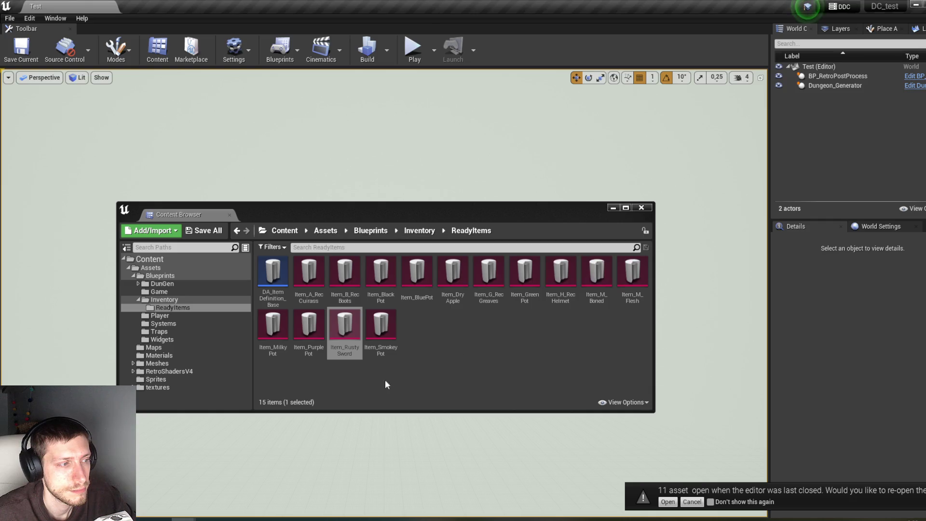
double_click(345, 324)
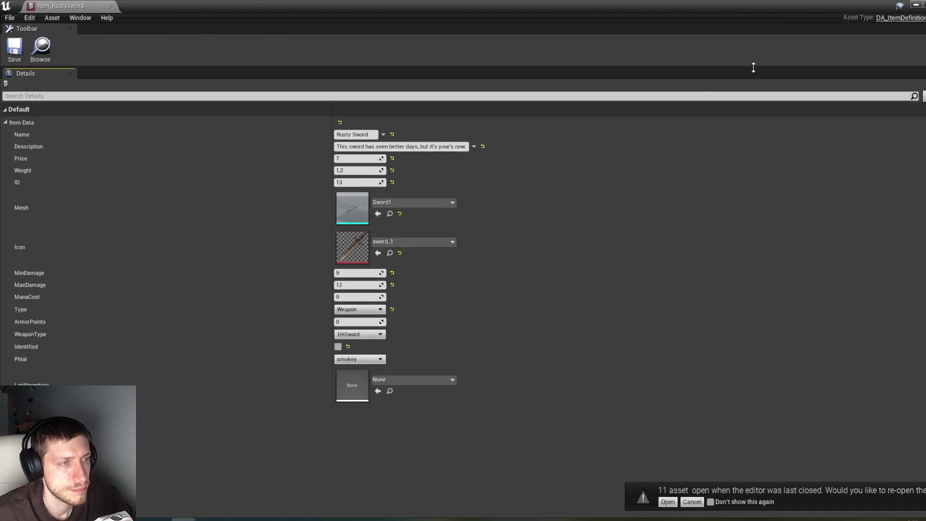
Close the Rusty Sword editor and select the range of item assets in ReadyItems.
left_click(915, 4)
left_click(309, 275)
left_click(381, 325, "shift")
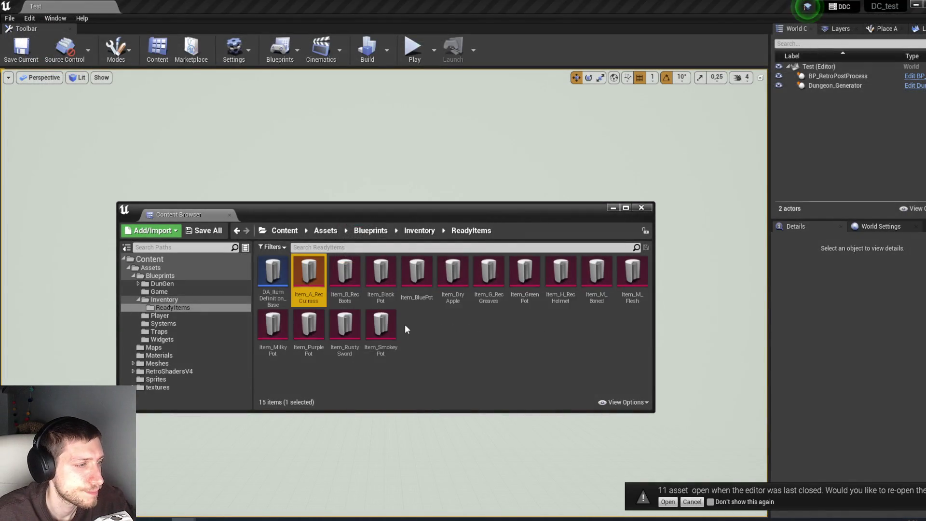
Narrow the selection to Item_A_RecCuirass and open it: Price 0, Mesh None, Type Misc.
right_click(384, 329)
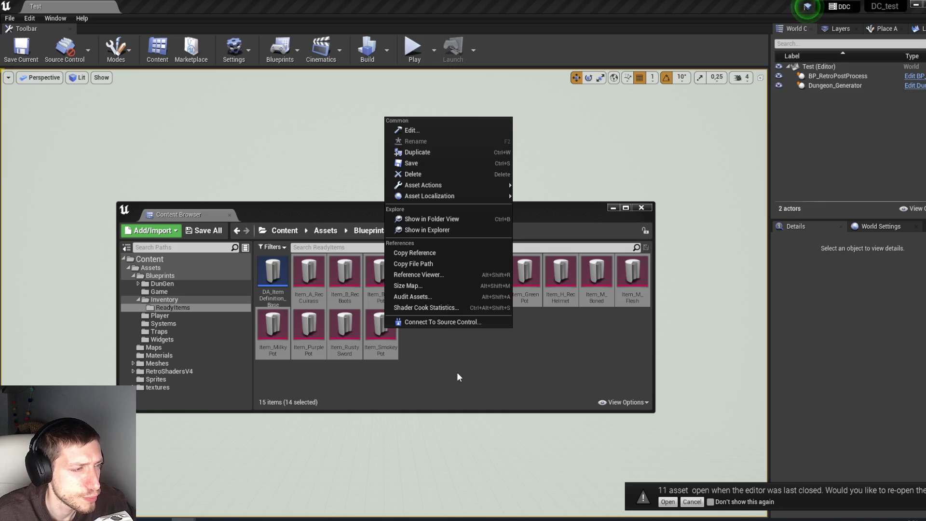
left_click(424, 352)
left_click(309, 289)
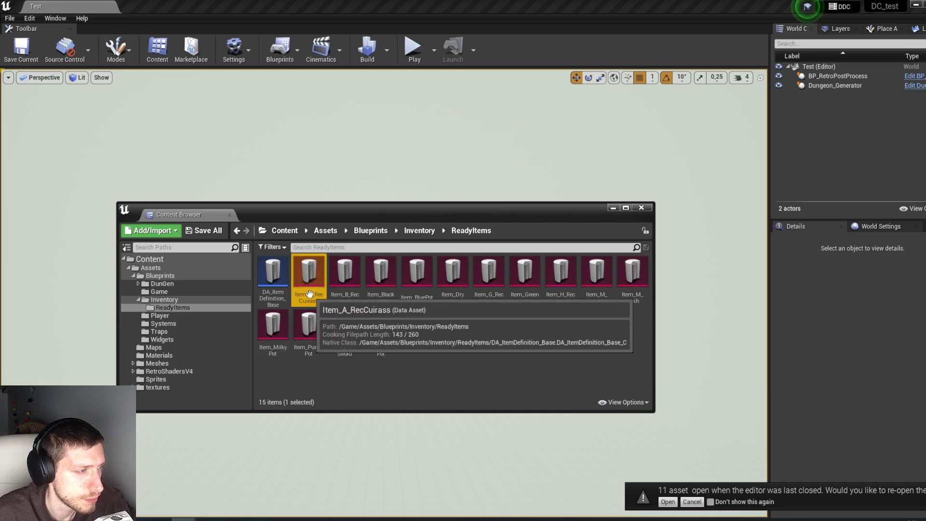
right_click(309, 294)
double_click(310, 294)
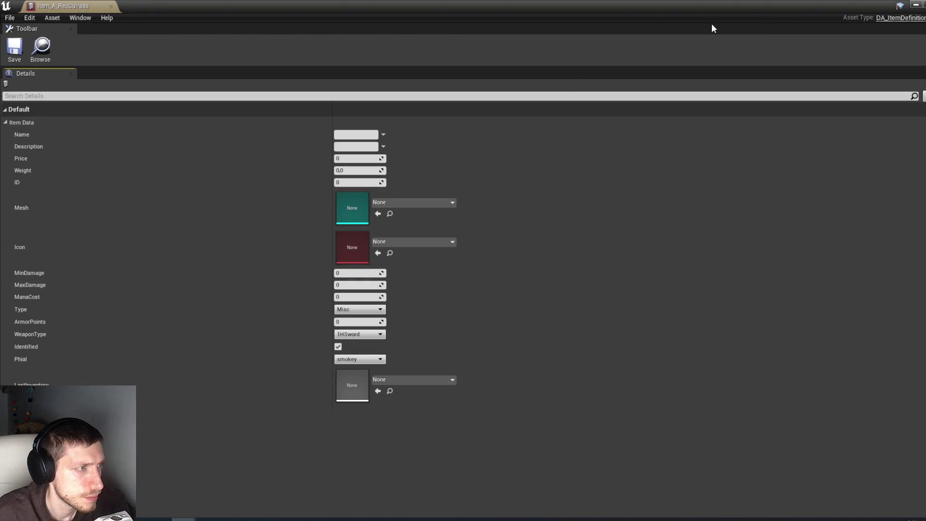